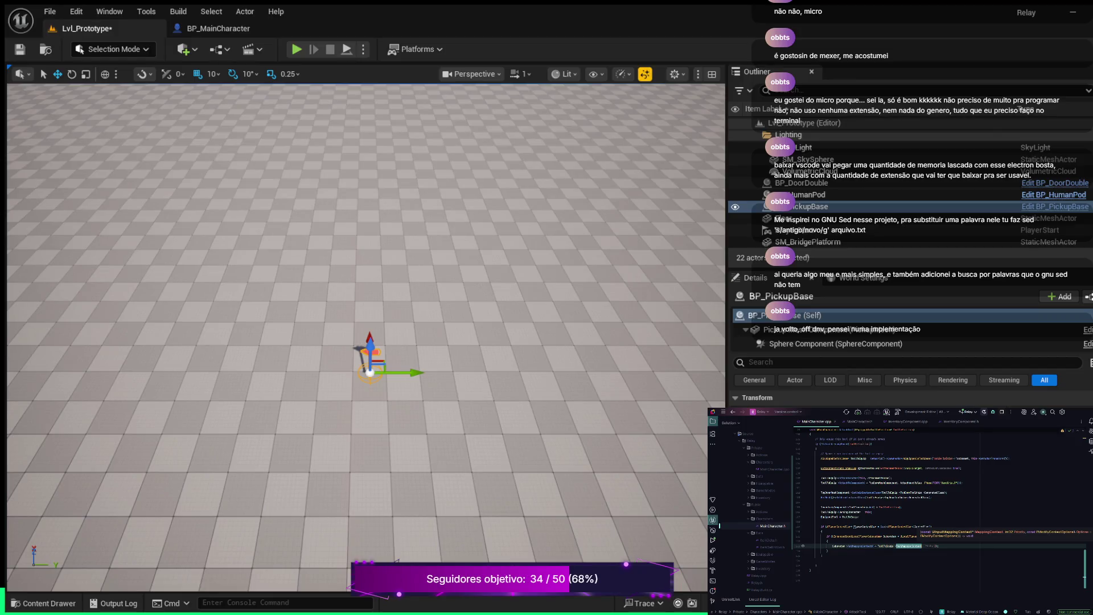
Insert a blank line above the AddMappingContext call at line 123 of MainCharacter.cpp
scroll(940, 501, "up", 3)
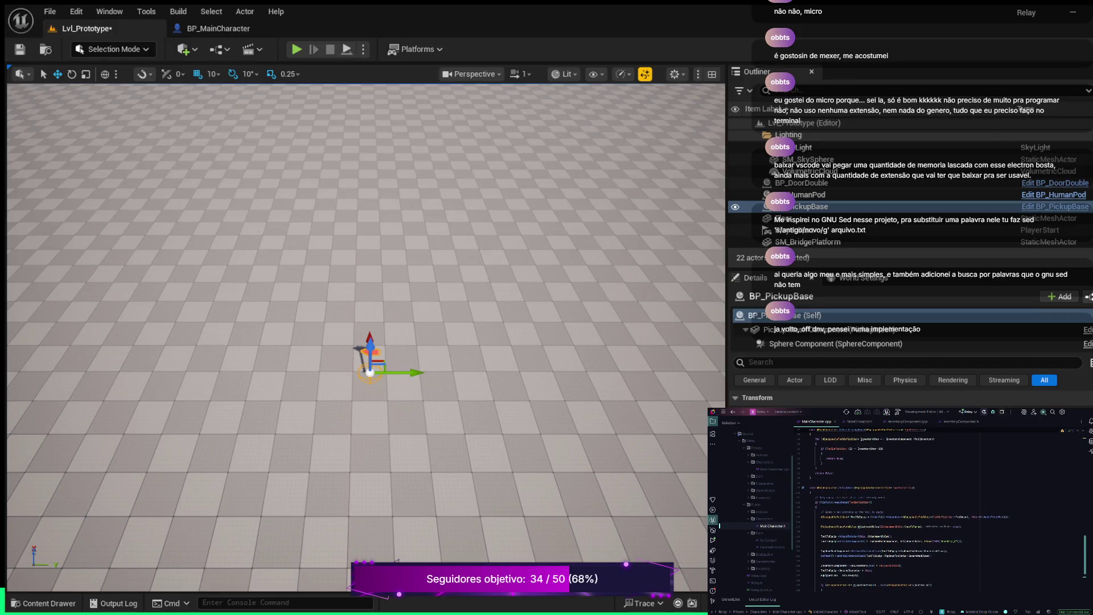
scroll(939, 513, "down", 3)
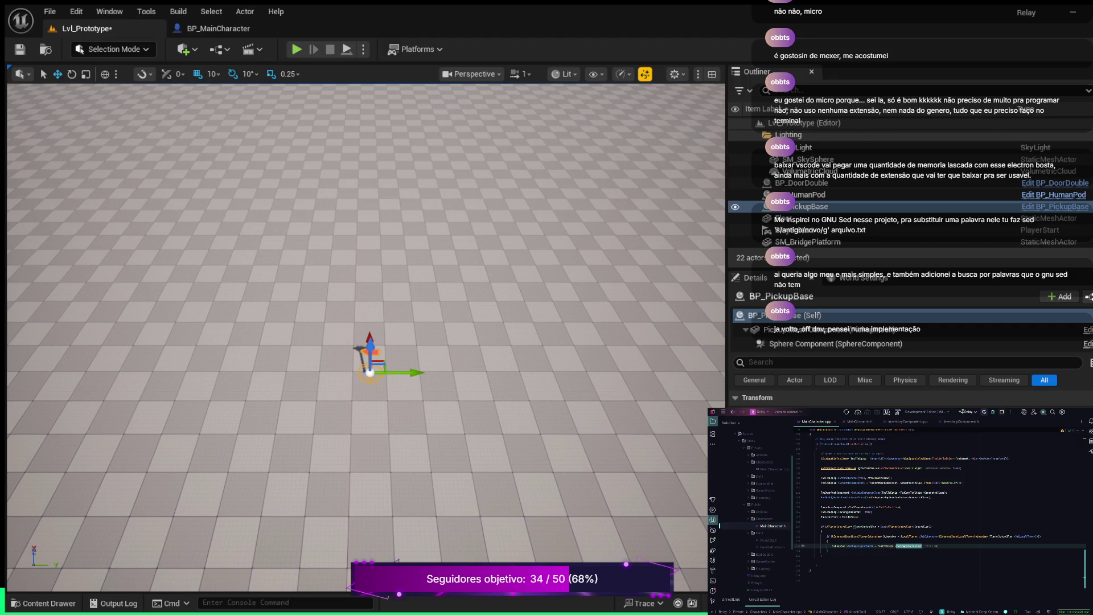
left_click(938, 546)
key("ctrl+alt+Return")
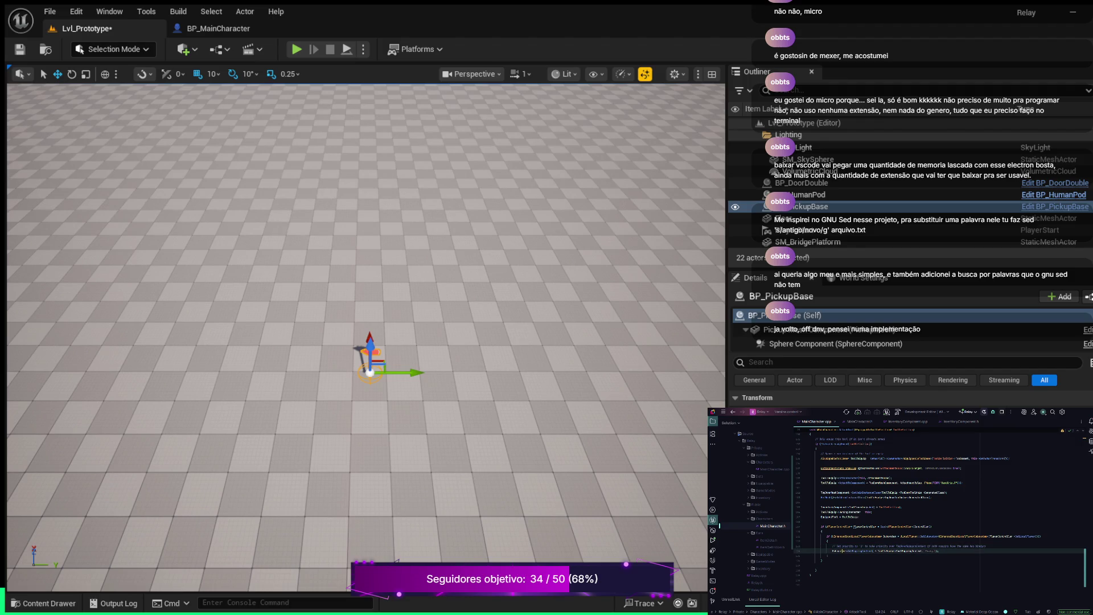
Write ToolToEquip->SetupAction(InteractAction) on a new line using code completion
left_click(828, 555)
key("Return")
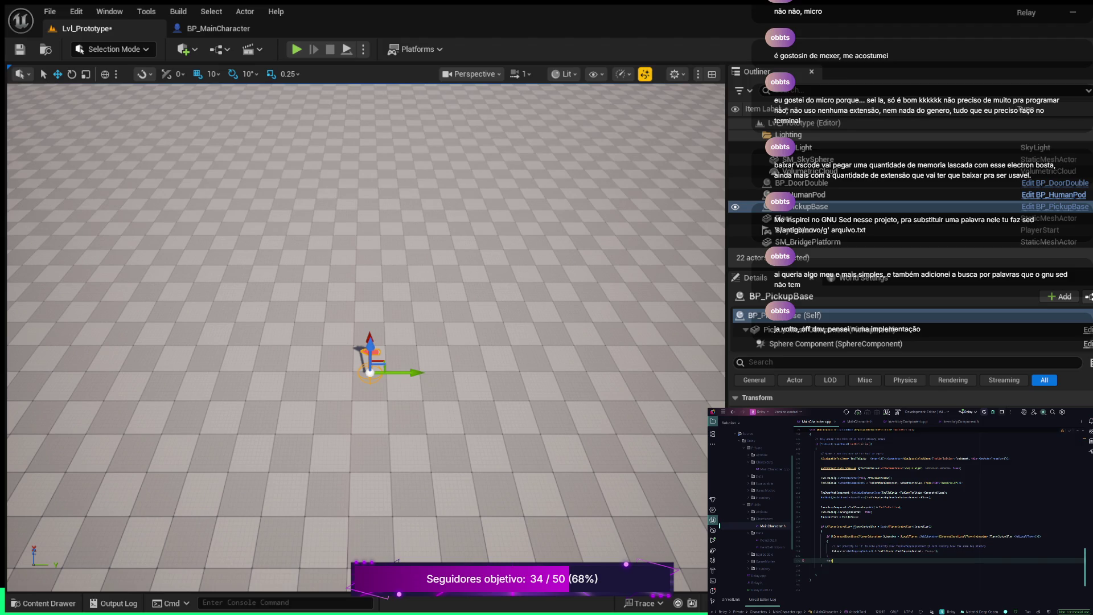
type("ool")
key("Return")
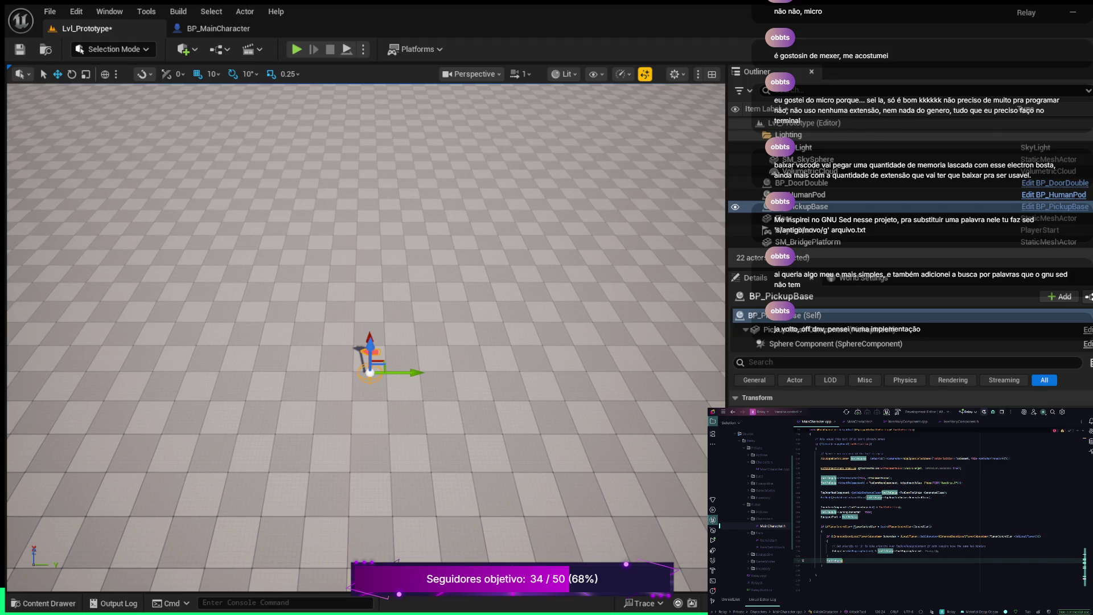
type("-")
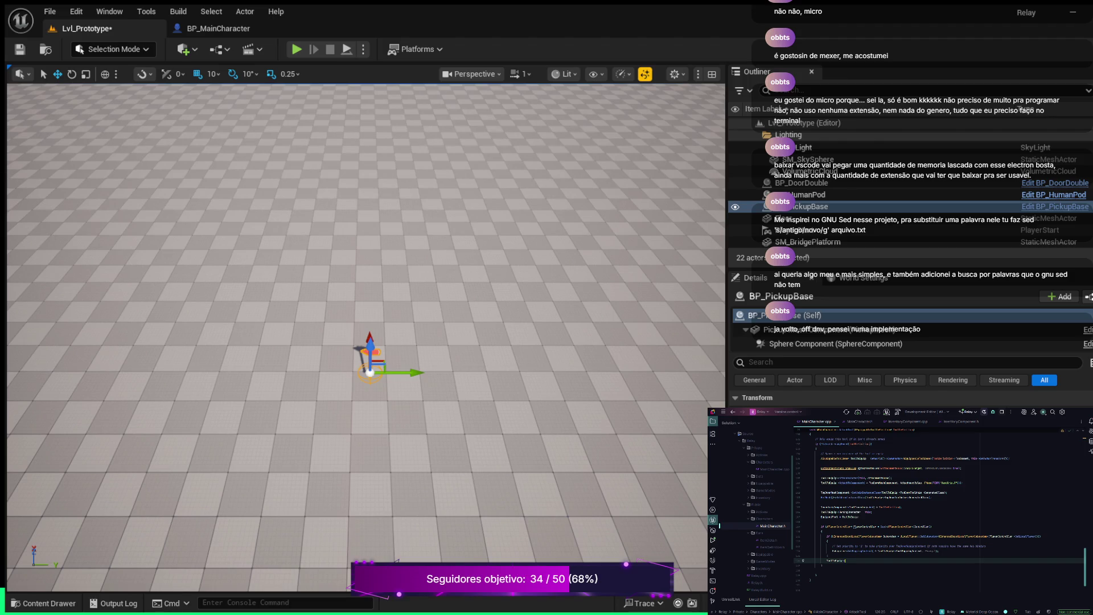
key("Return")
type("InteractAction")
type("InteractAction")
In MainCharacter.h, add a UFUNCTION() macro with a void declaration line below it
key("ctrl+Tab")
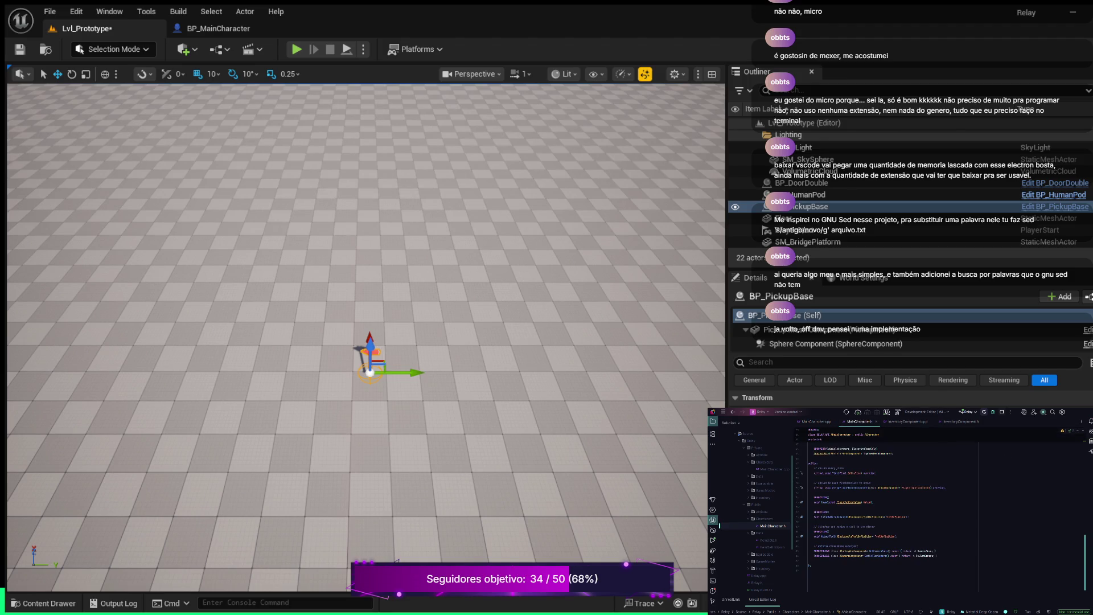
left_click(897, 536)
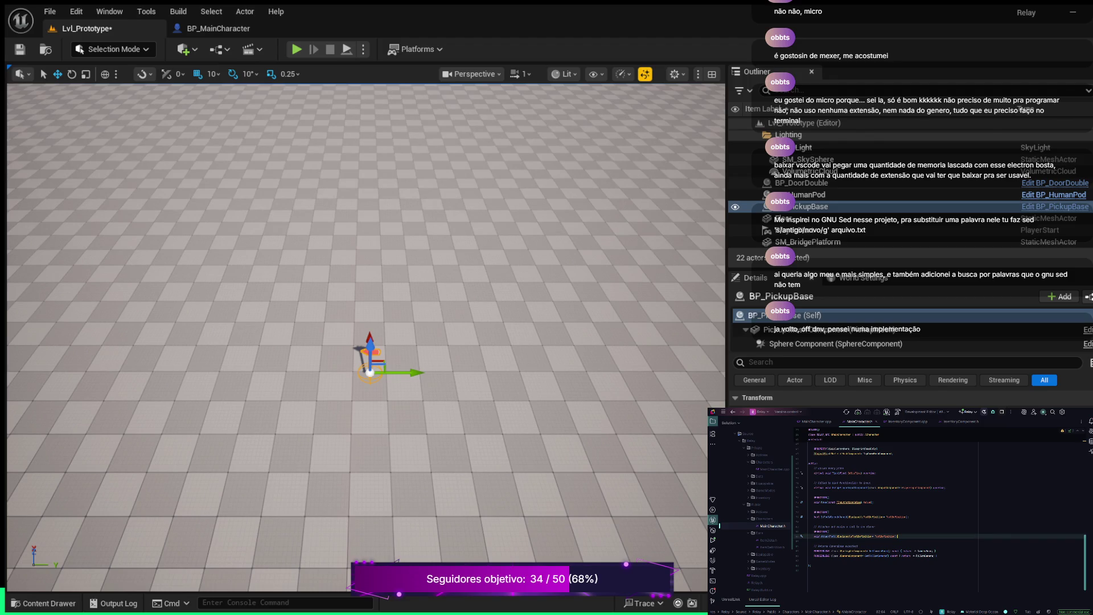
key("Return")
key("Return")
type("UFUNCTION()")
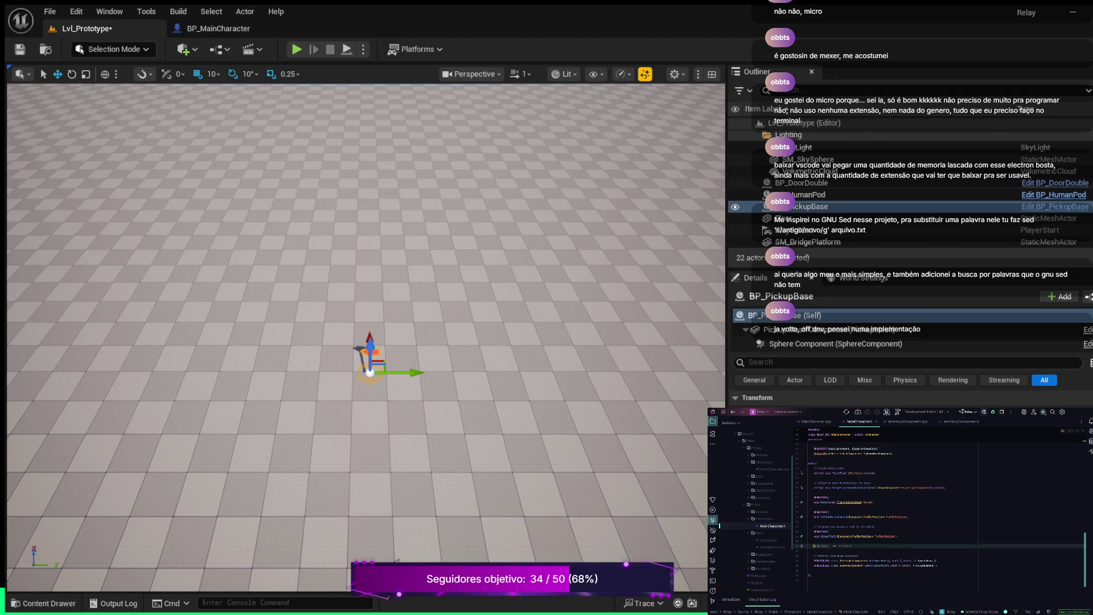
key("Return")
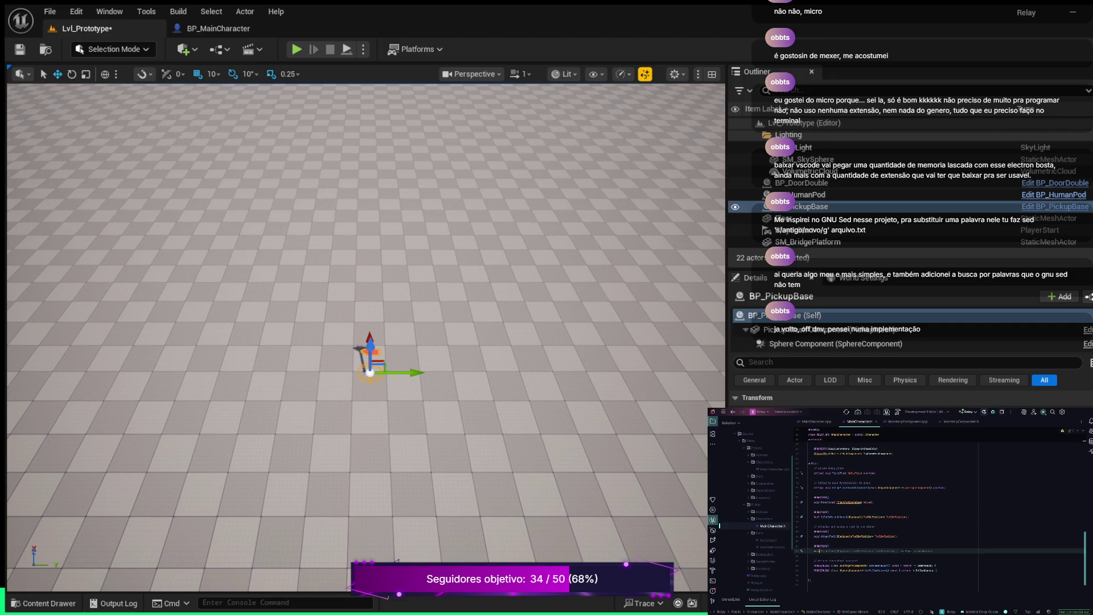
key("Escape")
Rename the new void function and generate its empty definition in MainCharacter.cpp
key("End")
double_click(838, 551)
type("Instance")
key("Return")
type("Definition")
key("alt+Return")
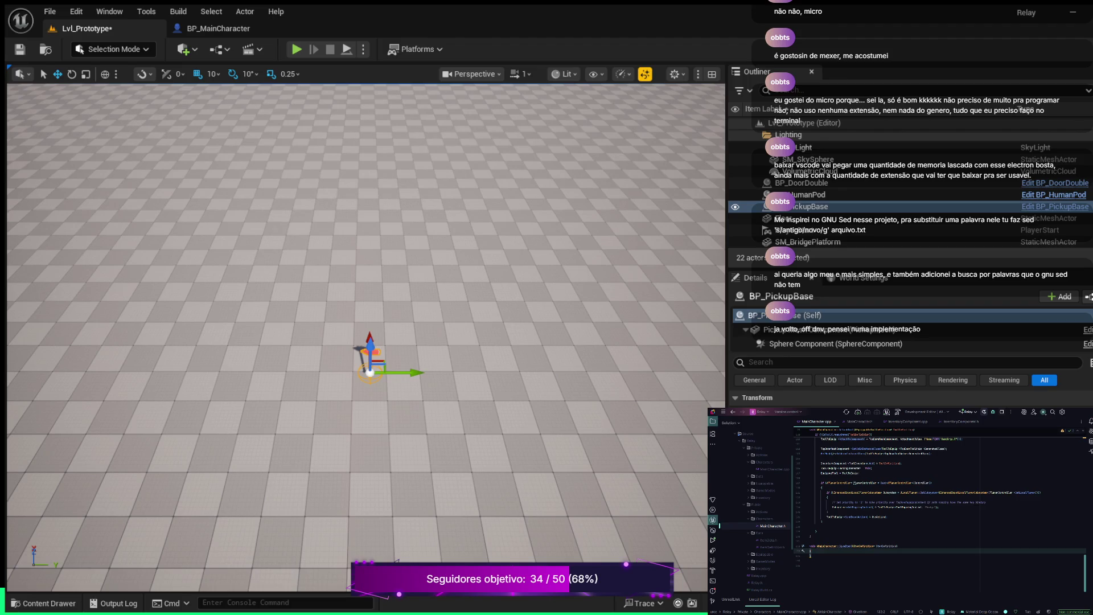
Add blank lines above the UFUNCTION() declaration in MainCharacter.h
key("ctrl+Tab")
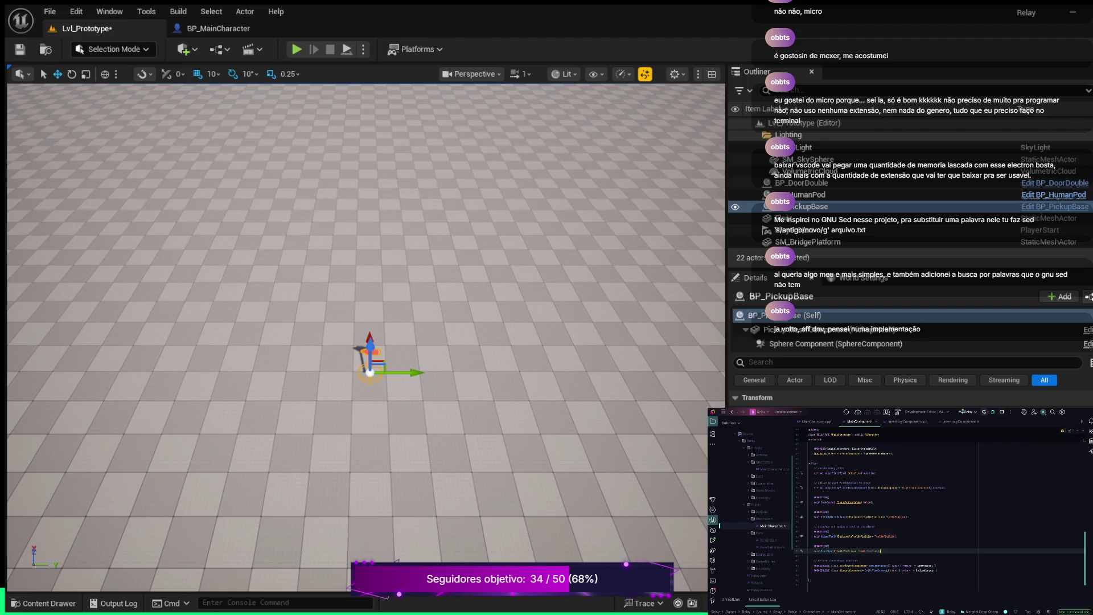
key("Up")
key("Up")
key("Return")
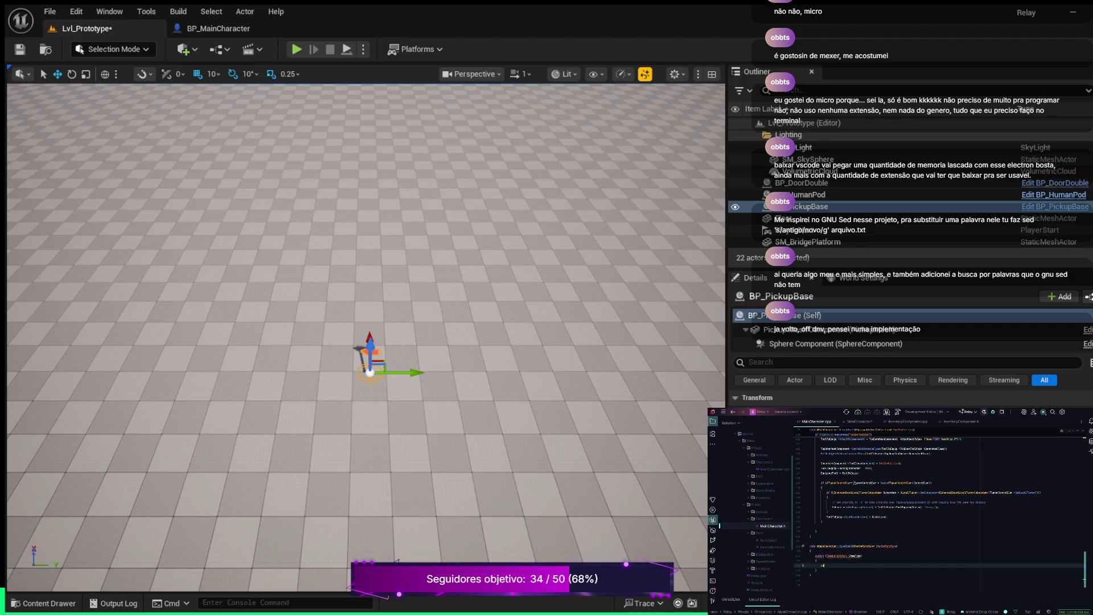
Type a case label with its colon and open an empty braced block beneath it
type("ase")
type("l")
type(":")
key("Return")
type("{")
key("Return")
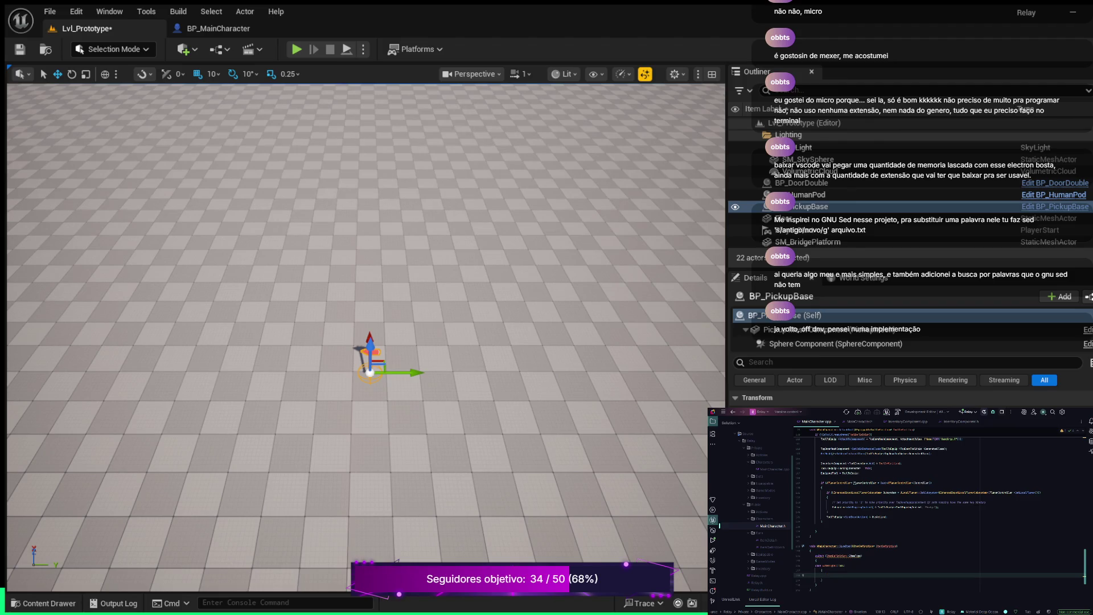
Add a case EItemType::Consumable: label with an empty braced block to the switch
key("Return")
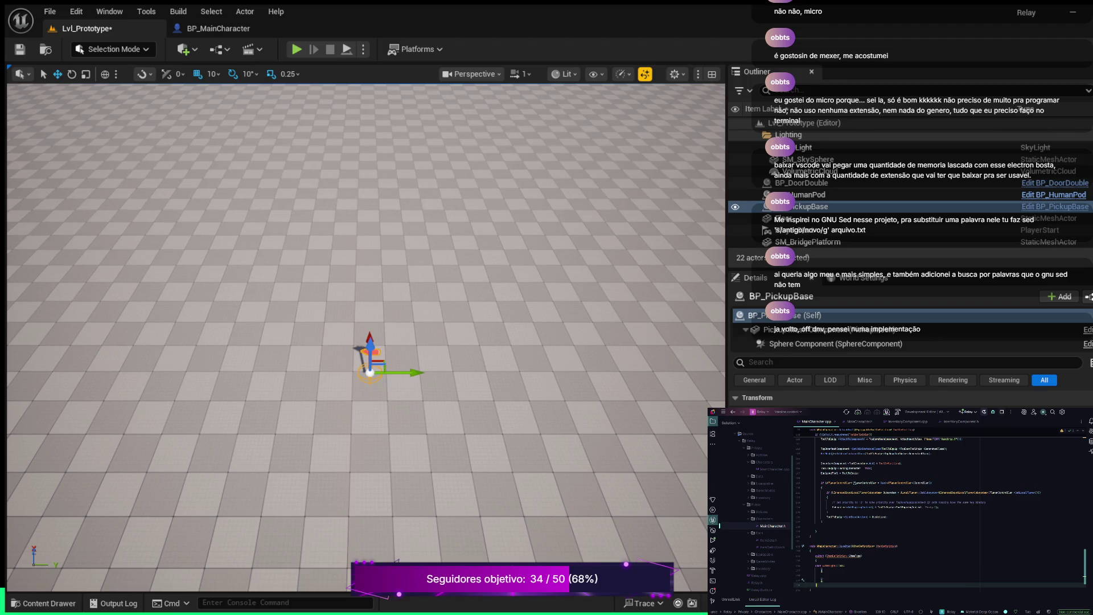
key("Return")
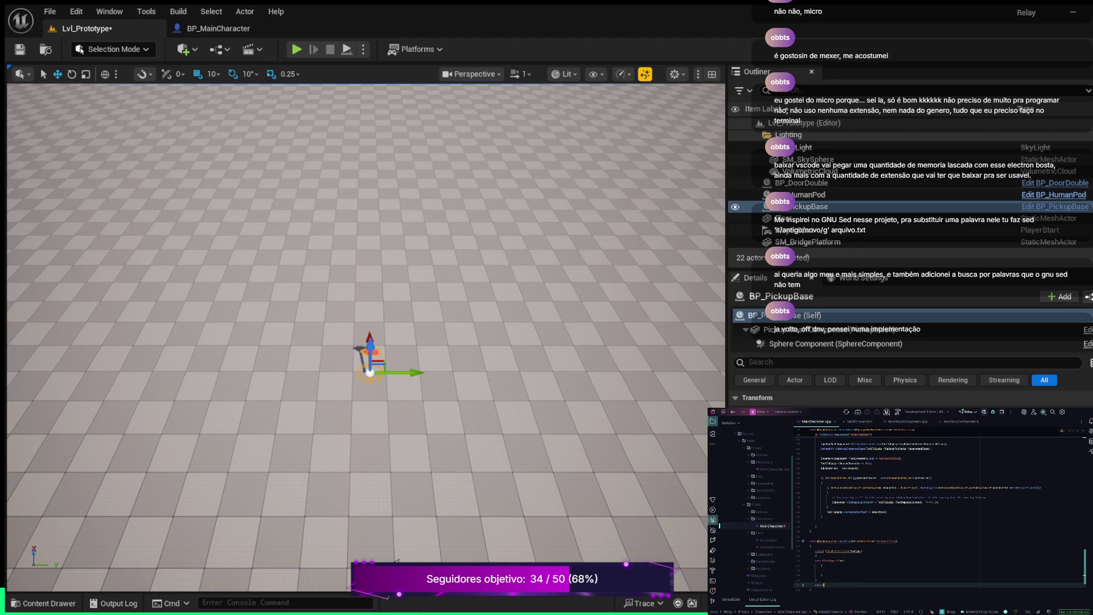
type("EI")
key("Tab")
key("Tab")
type("::W")
key("Tab")
type(":")
key("Return")
type("{")
key("Return")
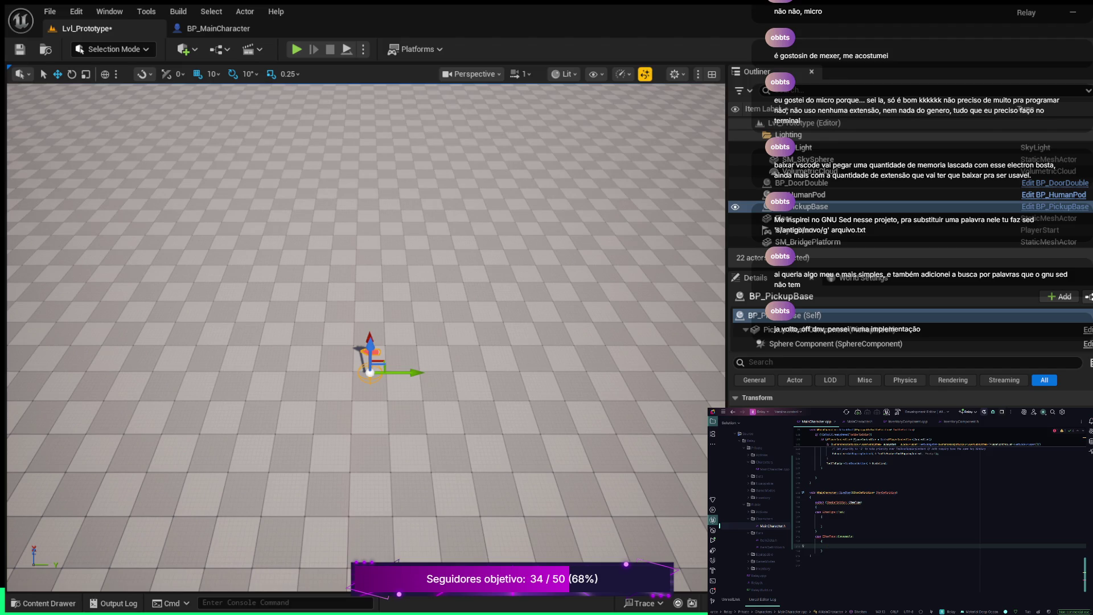
Add a default case ending in break; after the Consumable block
key("Return")
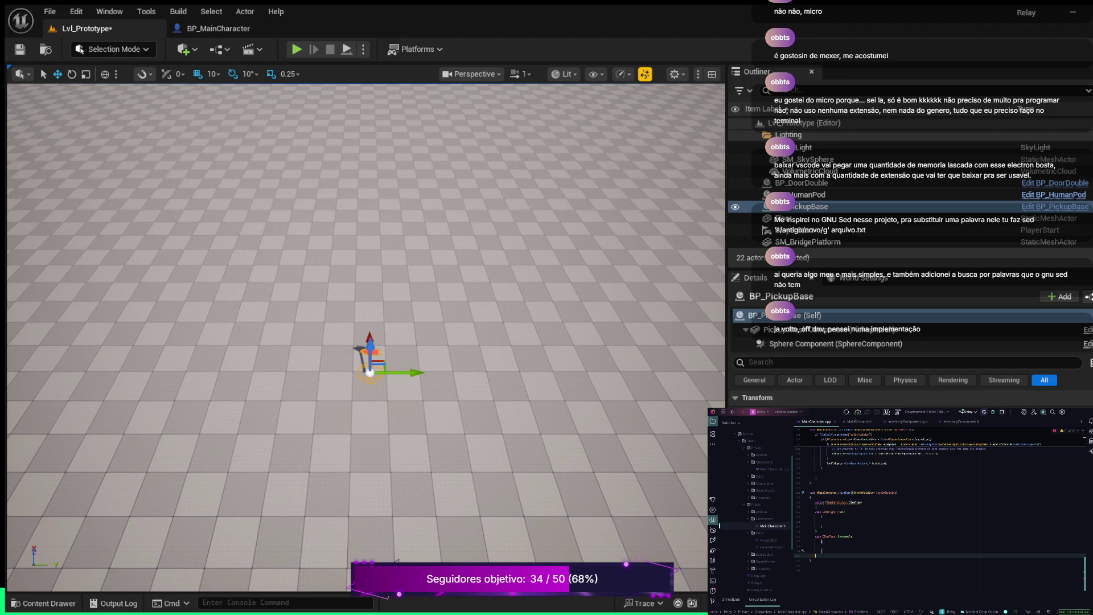
type("default:")
key("Return")
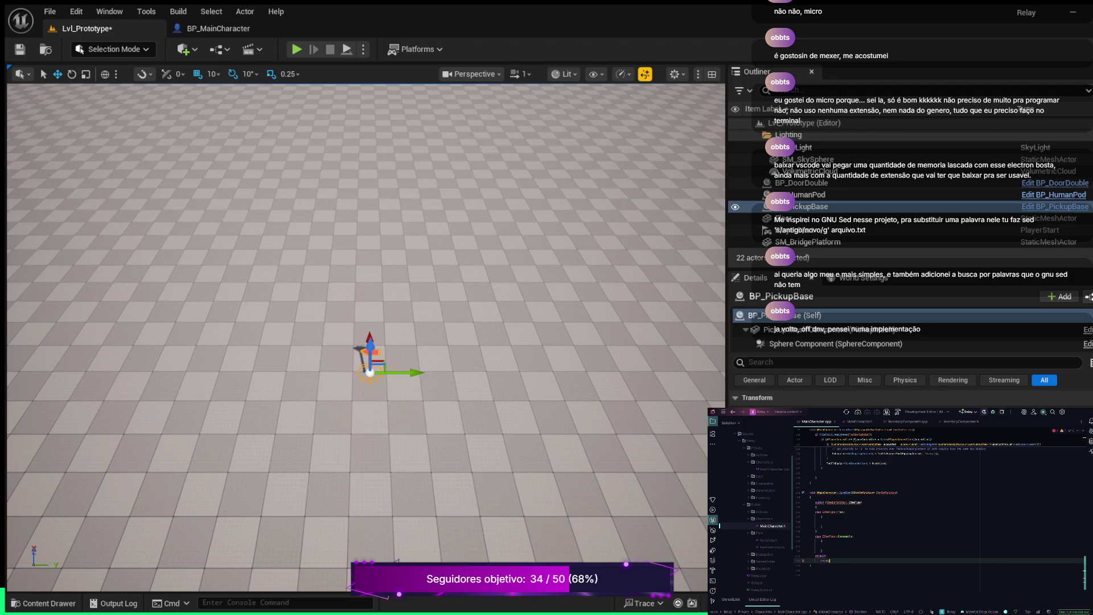
key("Up")
key("Up")
key("Up")
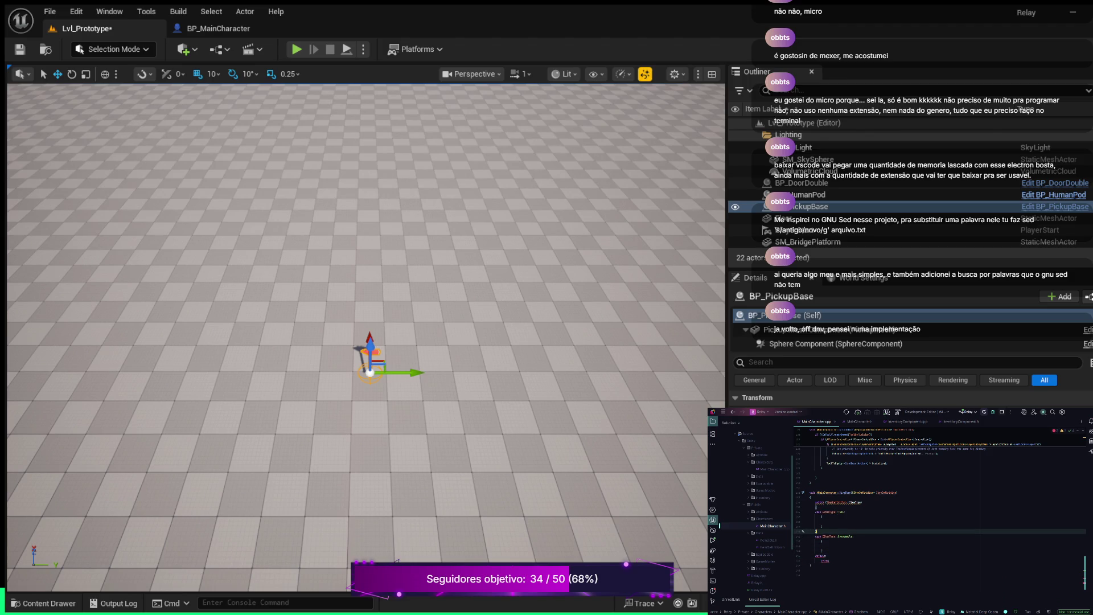
key("Down")
key("Down")
key("Down")
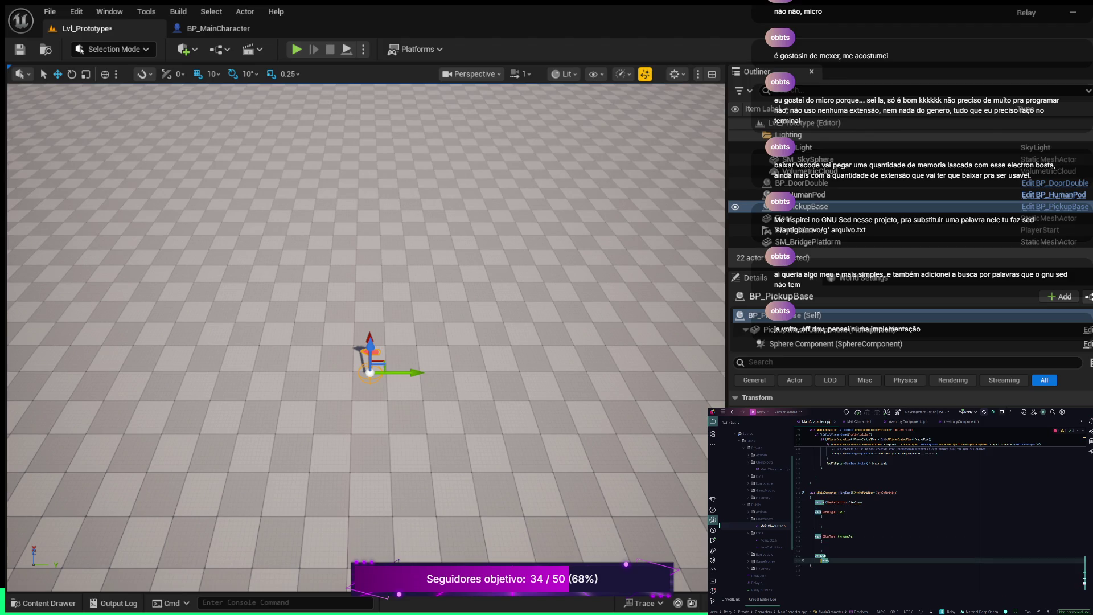
key("Return")
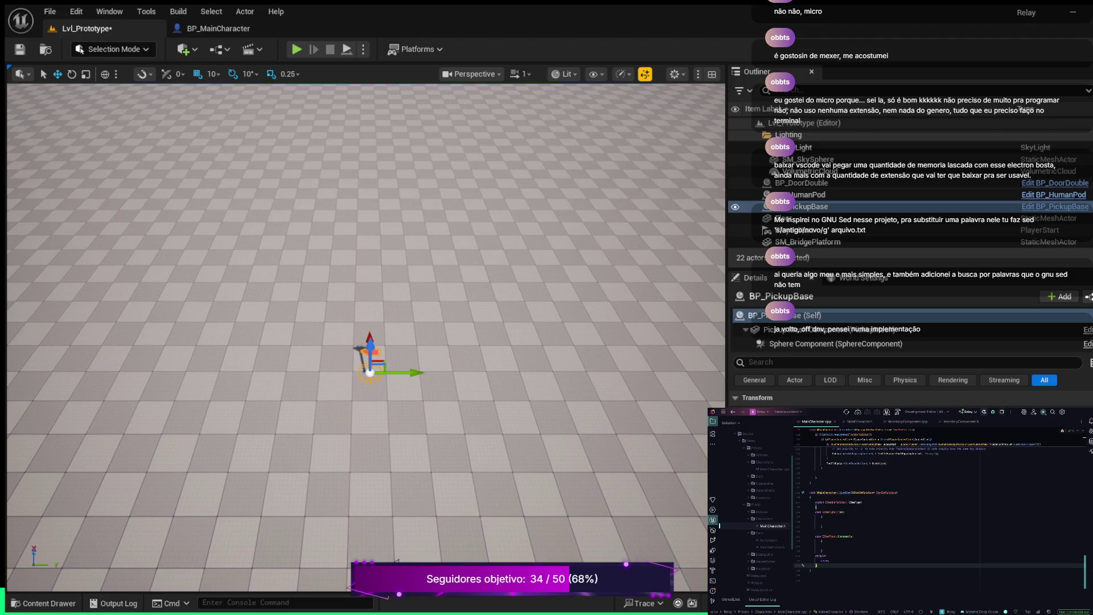
Add case EItemType::Tool: calling InventoryComponent->AddItem with the item
key("Up")
key("Up")
key("Up")
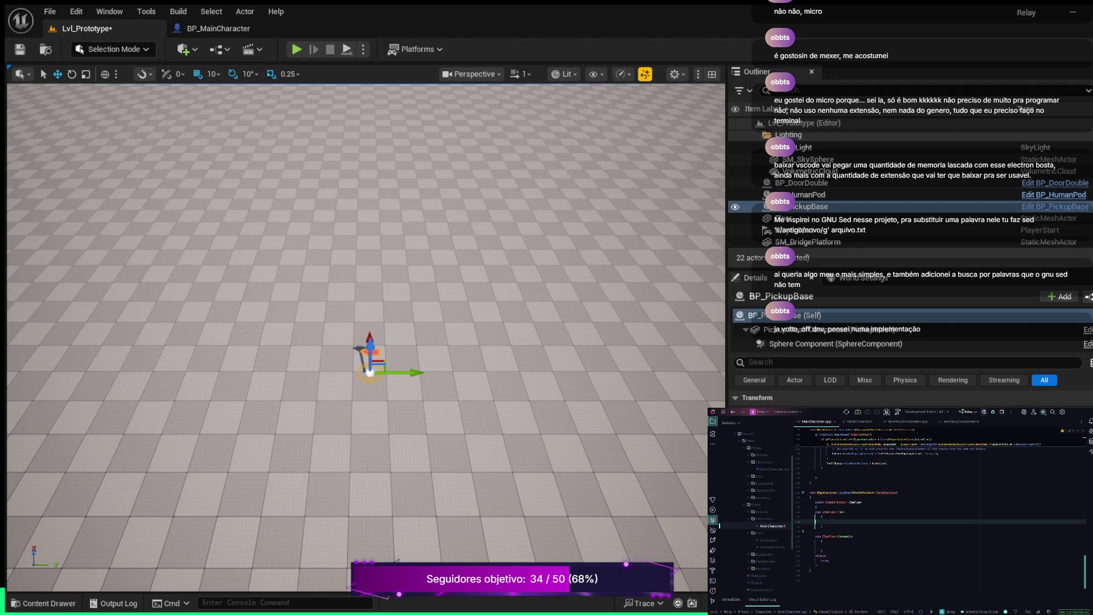
key("Return")
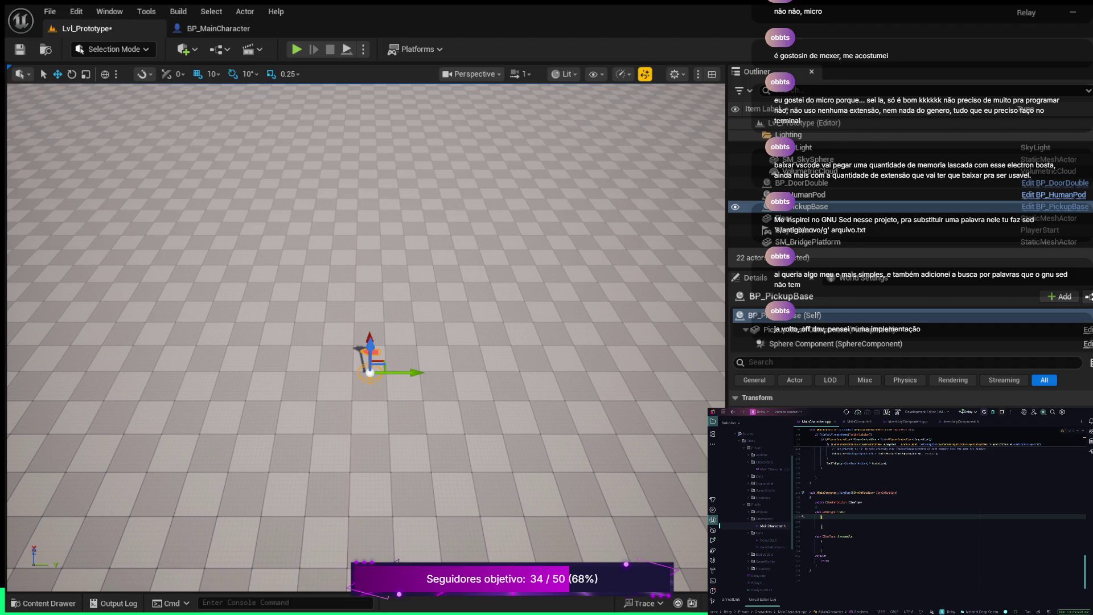
key("Down")
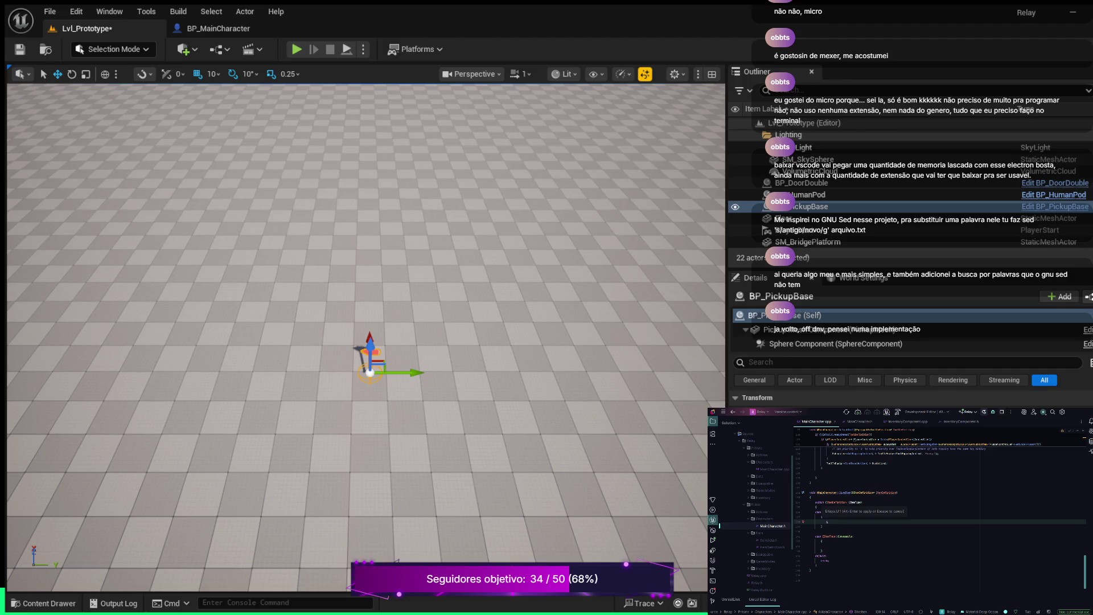
key("alt+Return")
type("InventoryComponent")
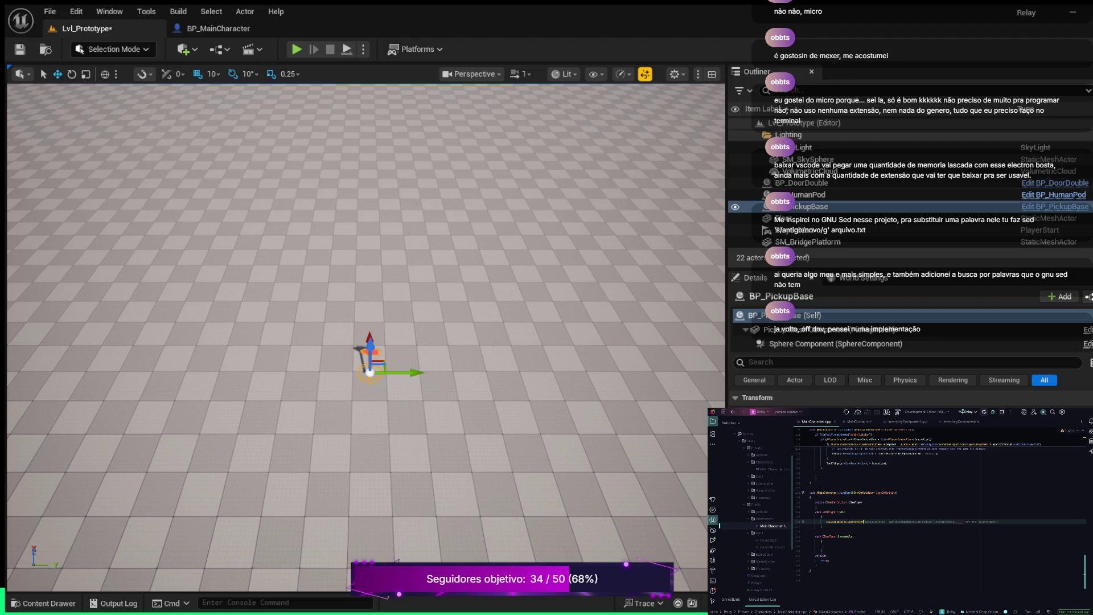
key("Tab")
Add an else with an empty braced block after the closing brace of the pickup code
key("Return")
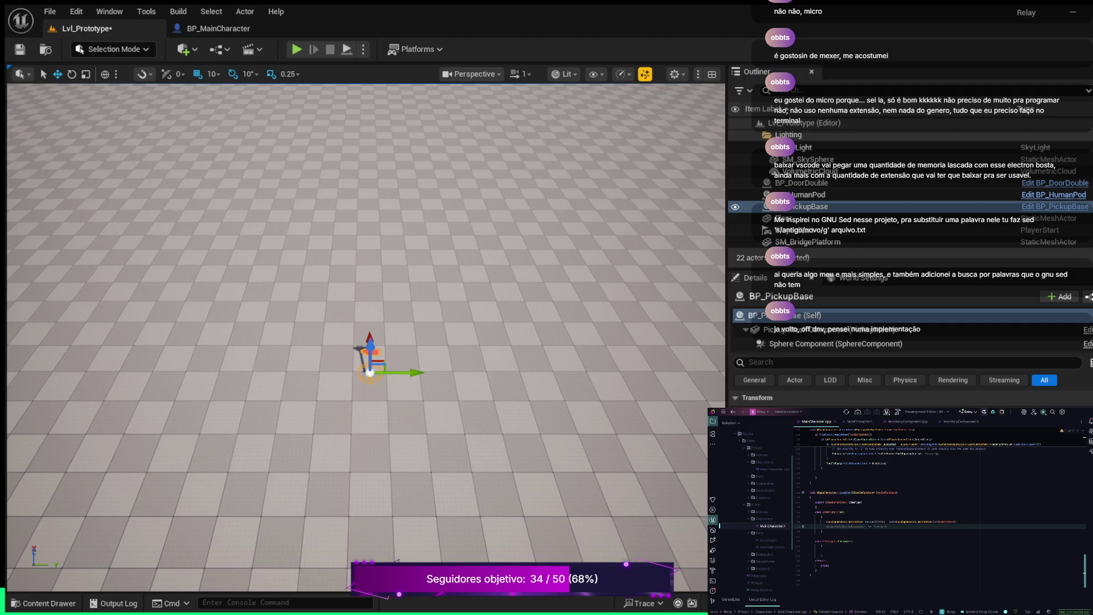
key("Return")
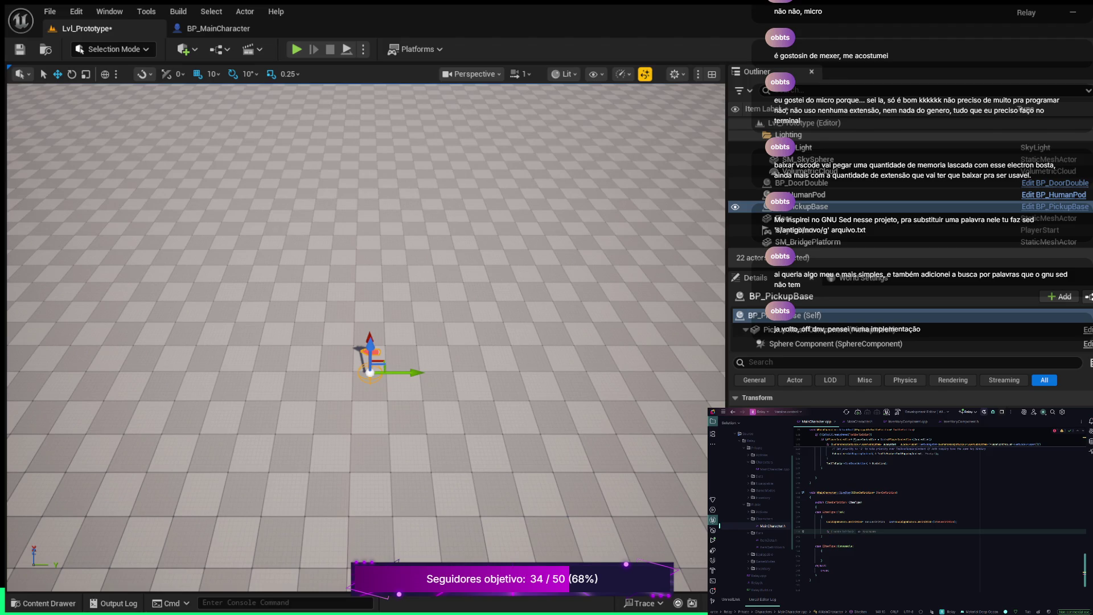
key("Tab")
key("Return")
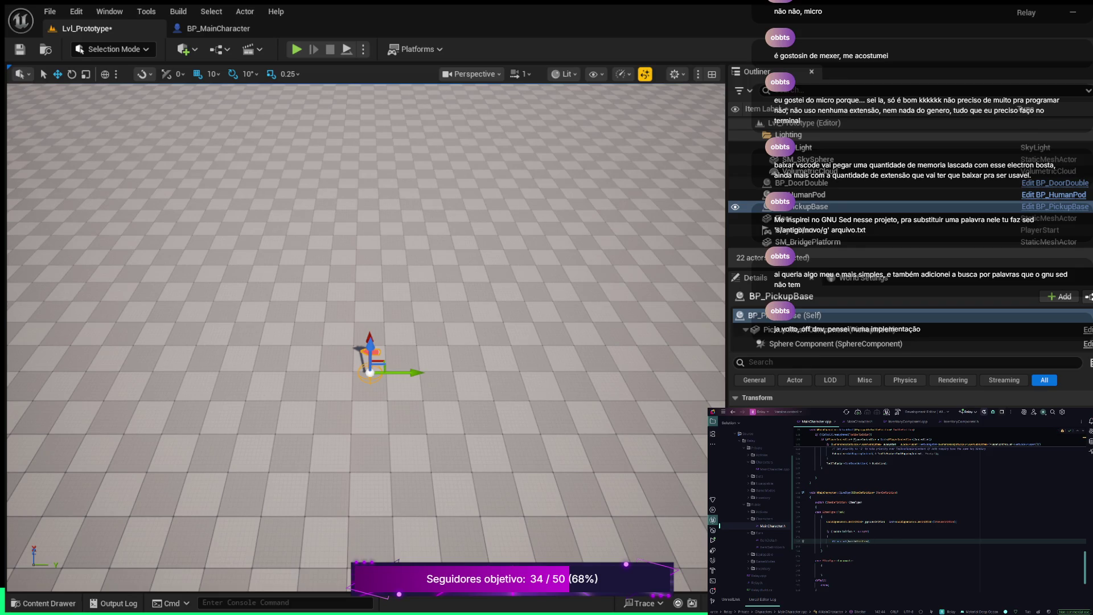
key("Down")
key("Return")
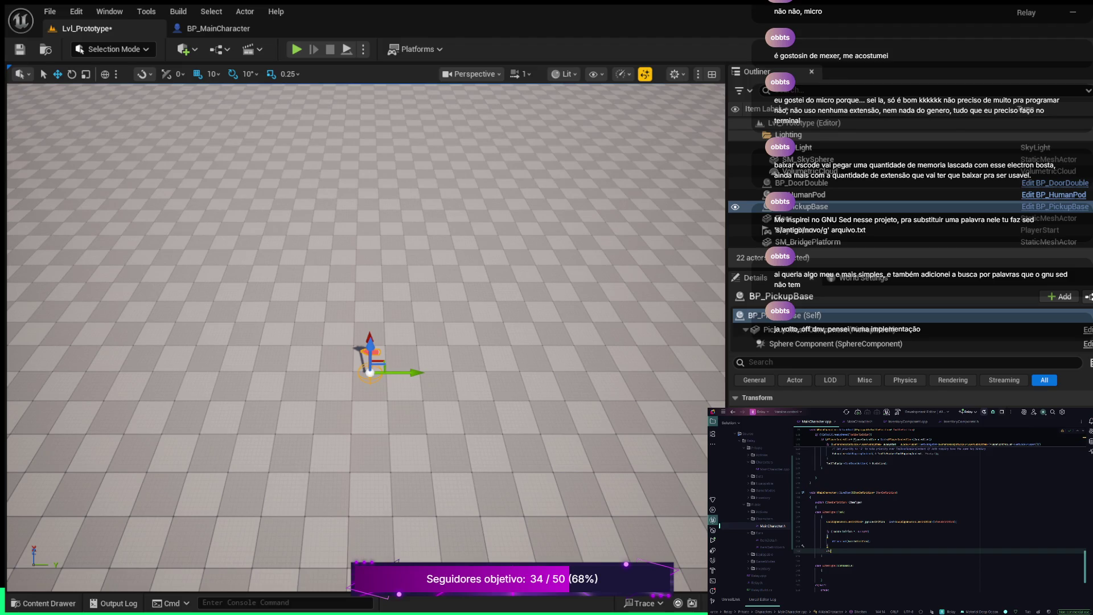
type("{")
key("Return")
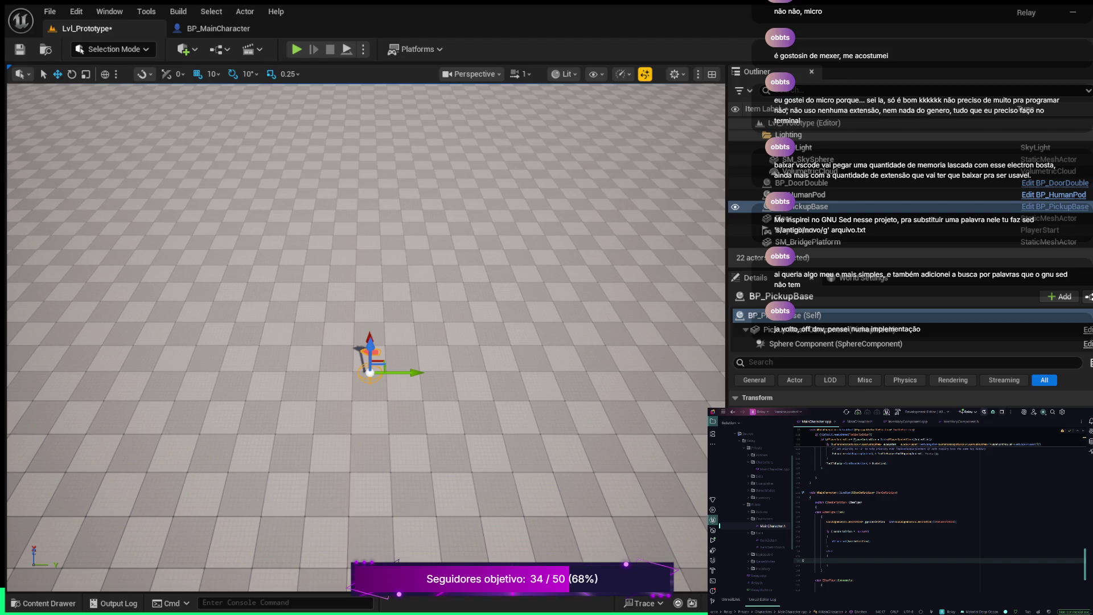
Wrap the Consumable case in braces and add break; below its TODO comment
key("Return")
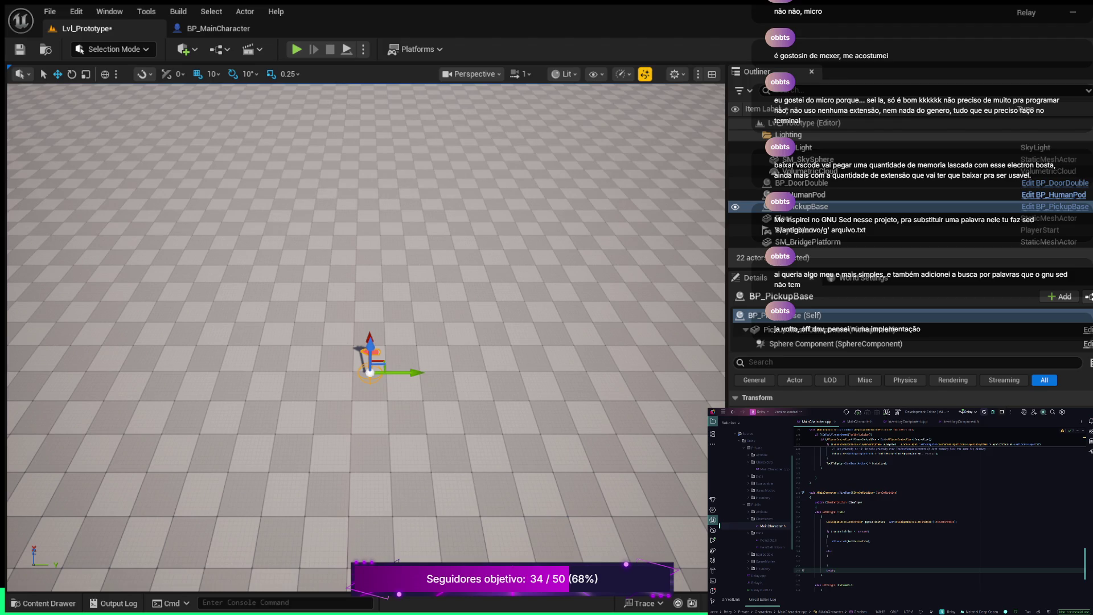
key("Down")
key("Down")
key("End")
key("Return")
type("{")
key("Return")
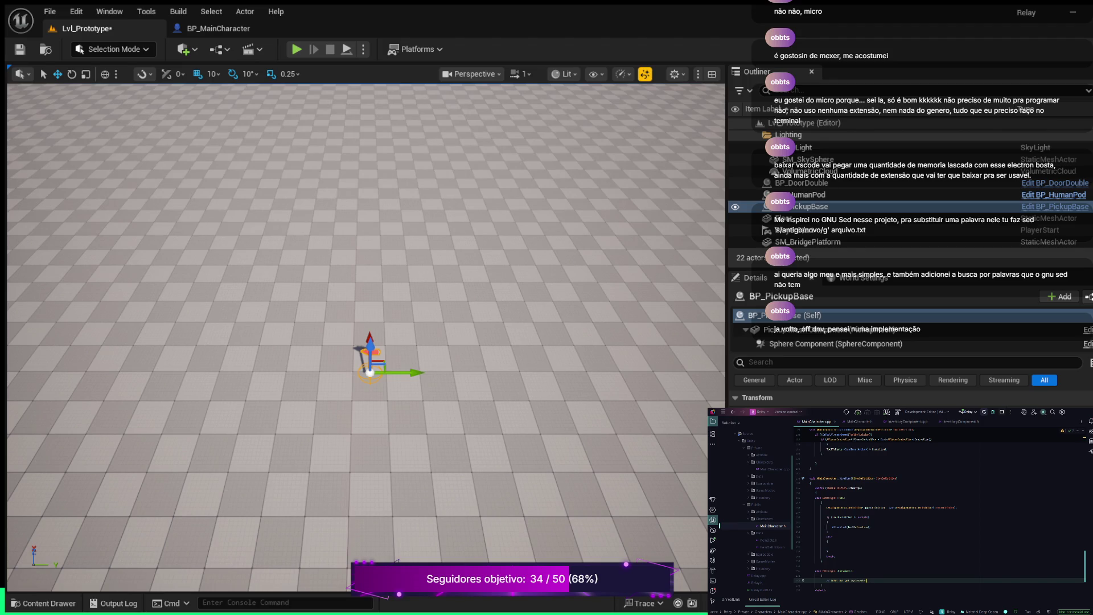
key("Return")
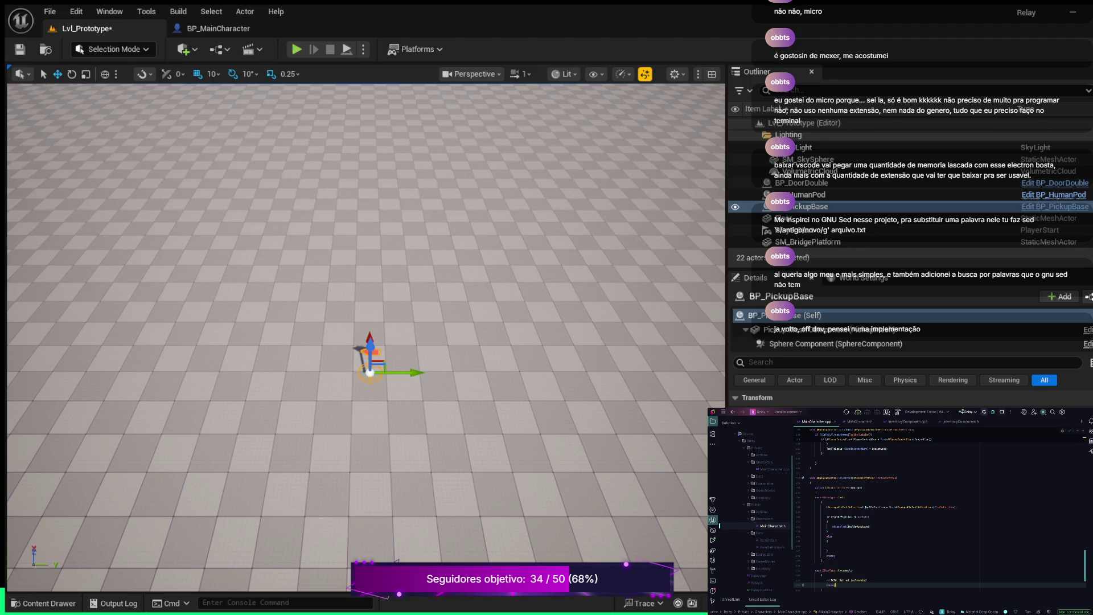
type("break;")
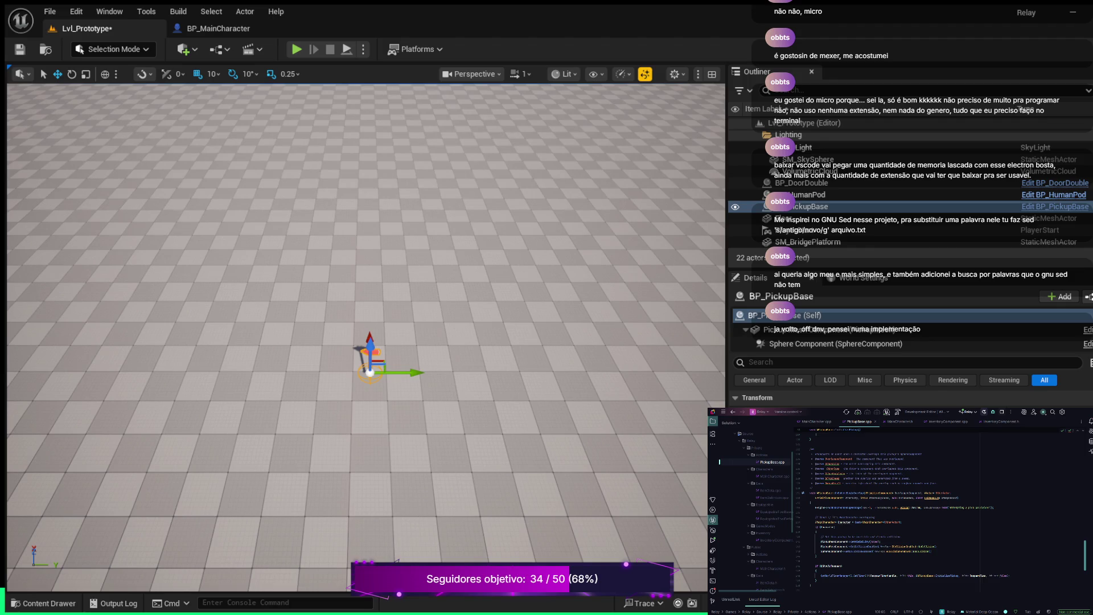
Open a new line at the start of OnSphereBeginOverlap and begin typing the Character declaration
left_click(816, 531)
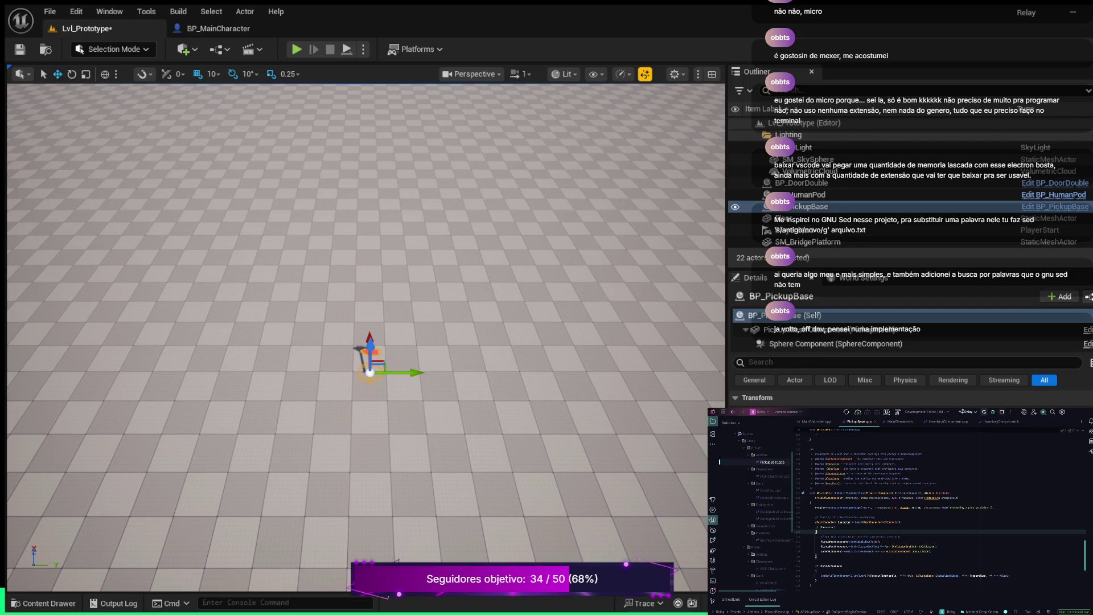
key("Return")
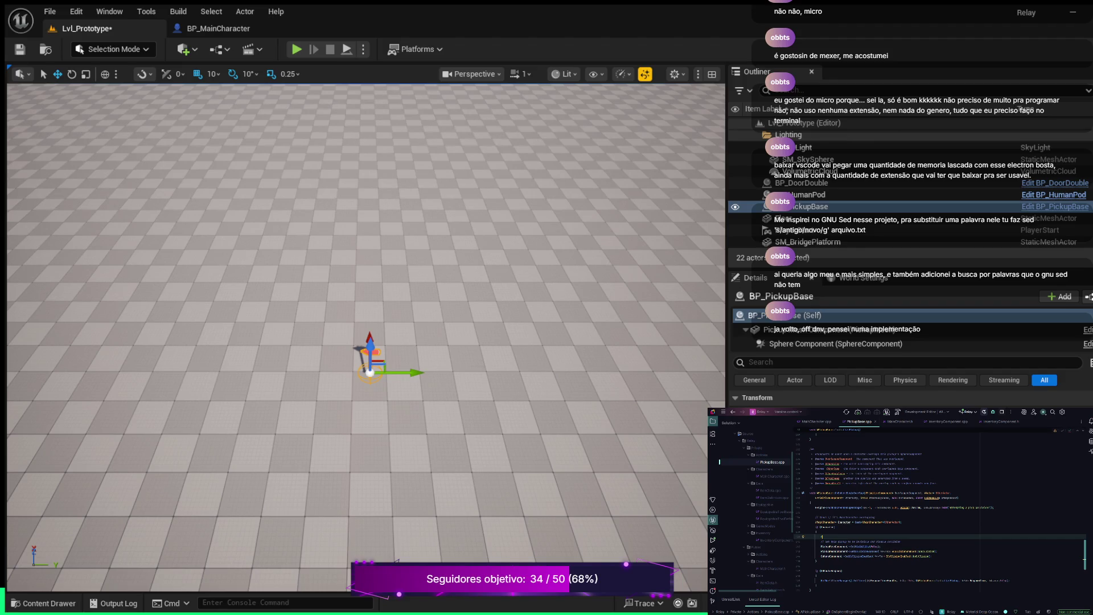
type("Character")
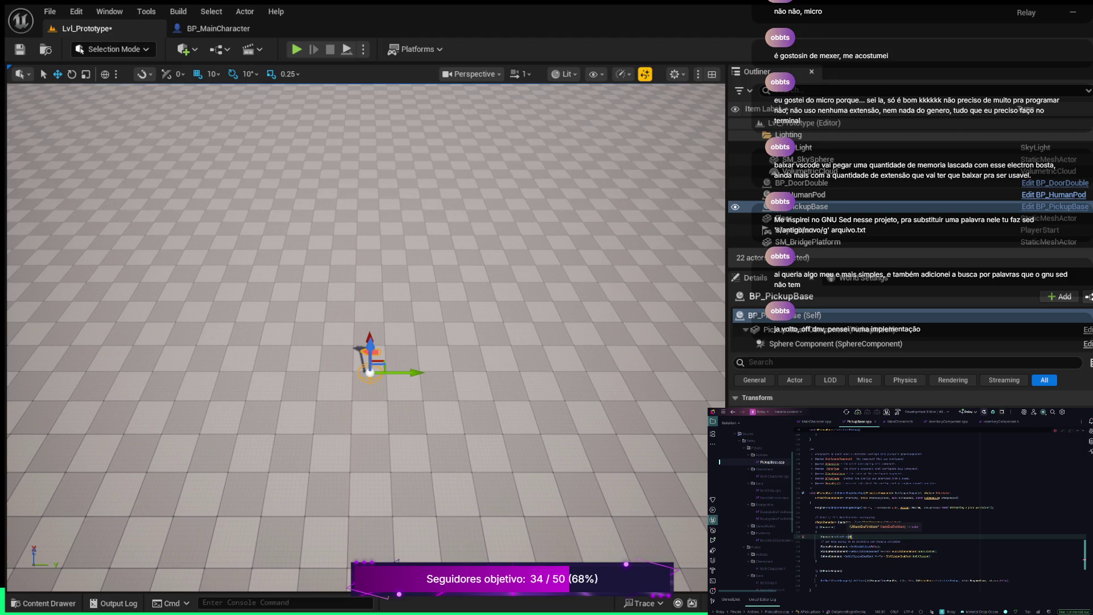
type("Item")
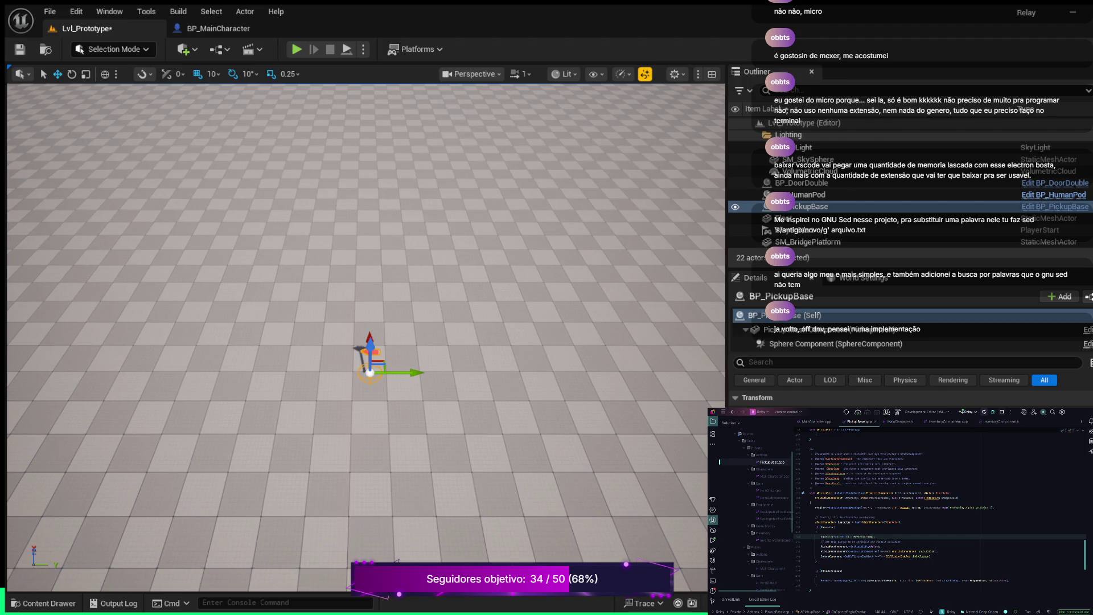
Zoom the viewport in toward the BP_PickupBase actor
scroll(366, 339, "up", 5)
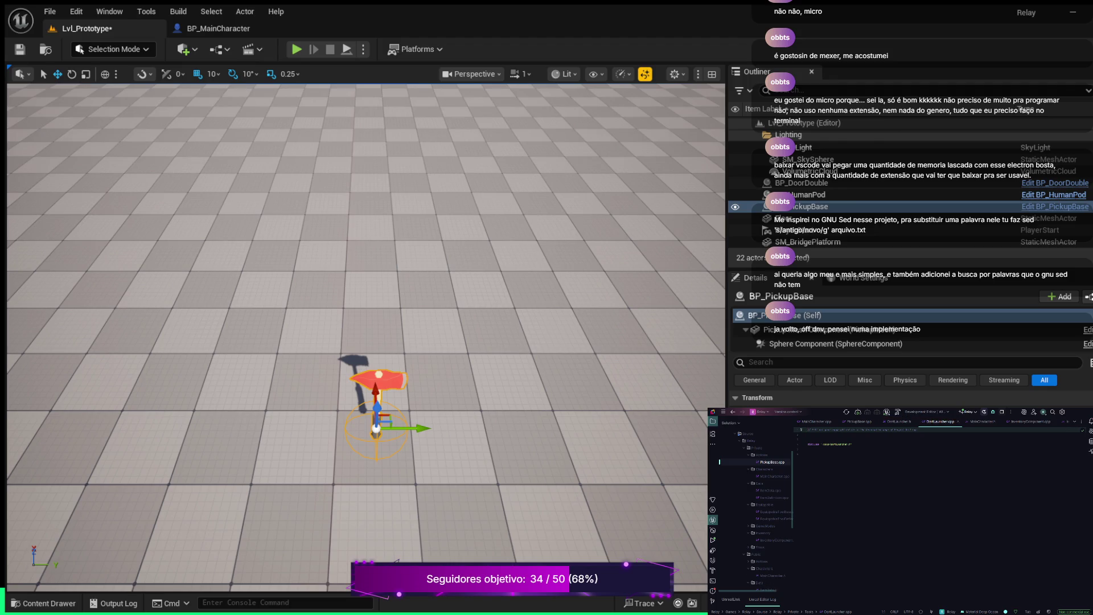
Delete the lines above the #include in DartLauncher.cpp and switch to DartLauncher.h
key("ctrl+y")
key("ctrl+y")
key("ctrl+y")
left_click(900, 421)
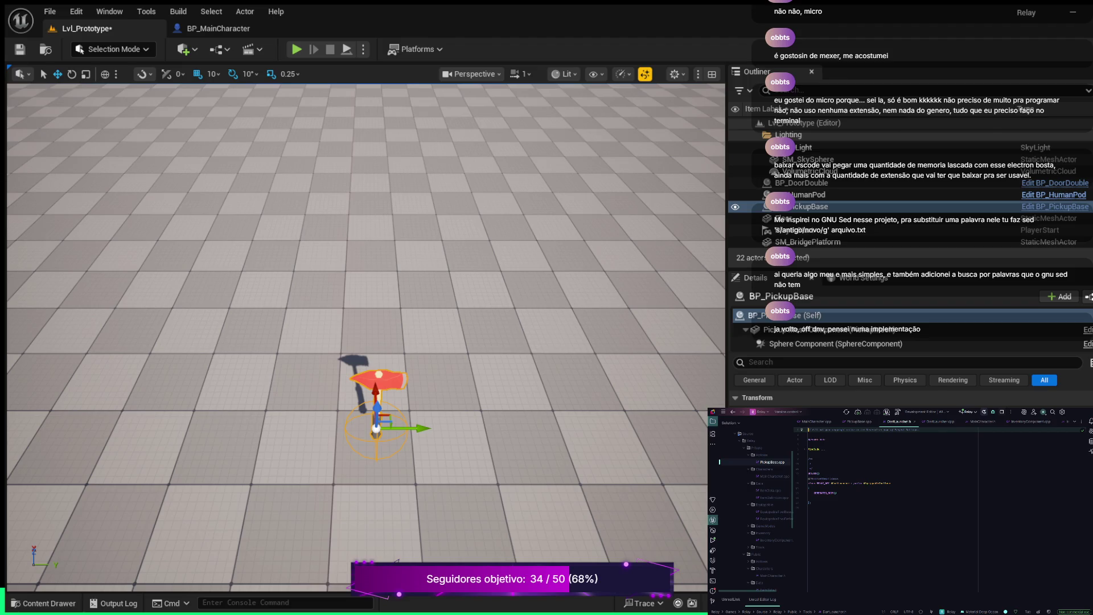
Paste three #include lines, remove the comments above UCLASS, and add BlueprintType, Blueprintable specifiers
key("ctrl+v")
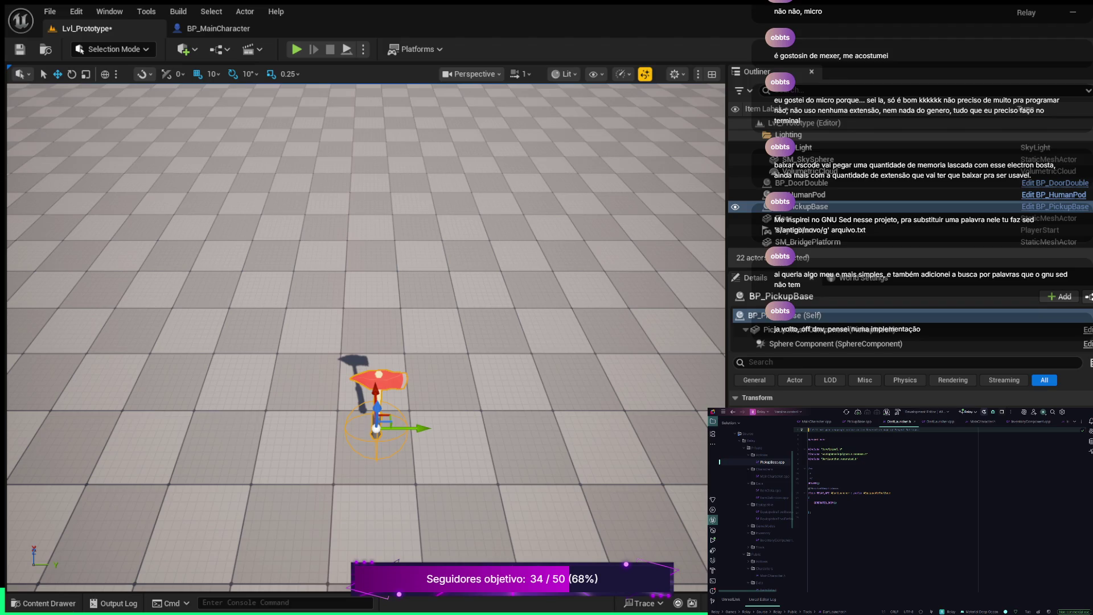
left_click(812, 468)
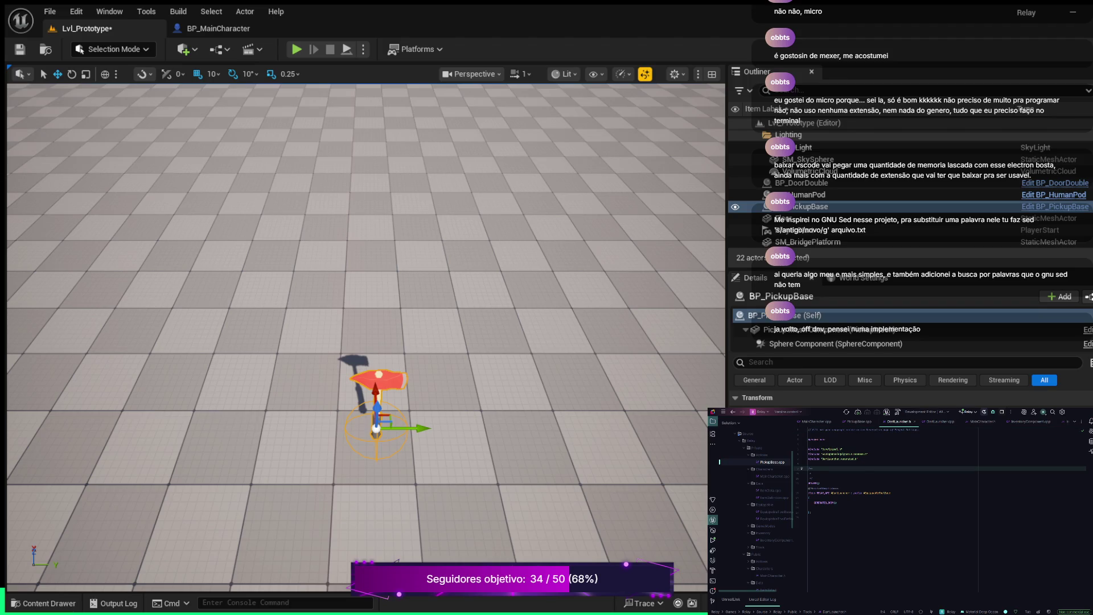
key("ctrl+x")
key("ctrl+x")
key("ctrl+x")
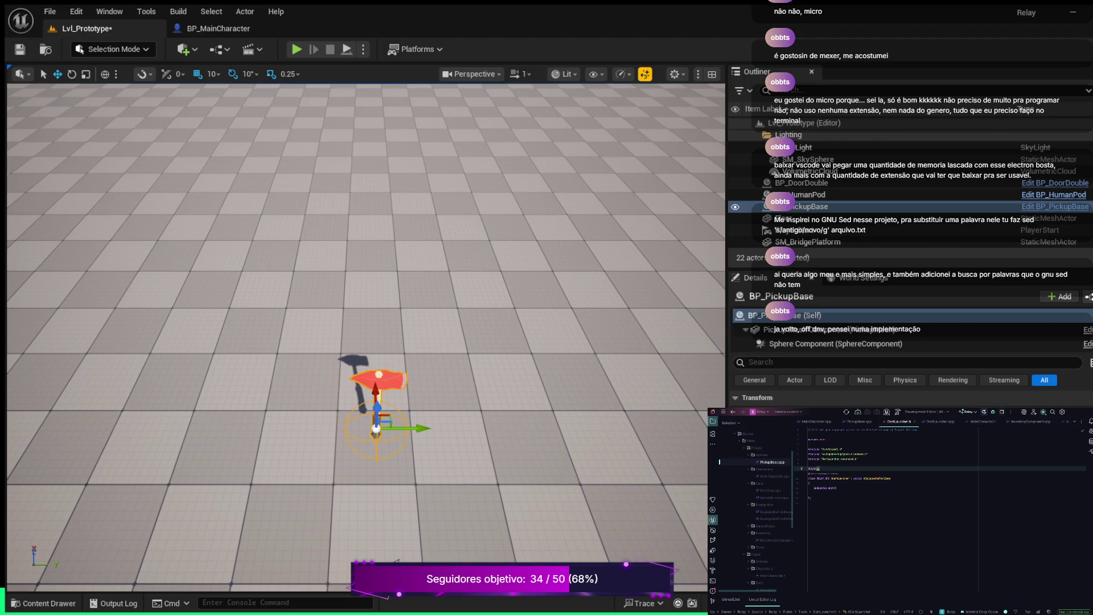
type("BlueprintType, Blueprintable")
Add a public: section declaring 'virtual void Use() override;' plus a second completed virtual override
left_click(814, 493)
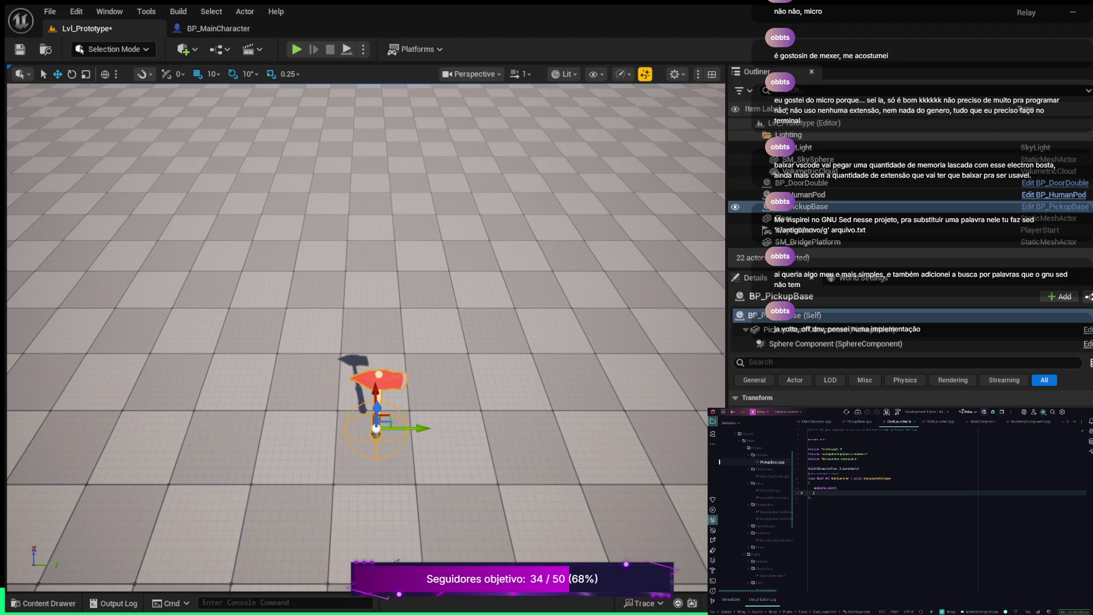
key("Return")
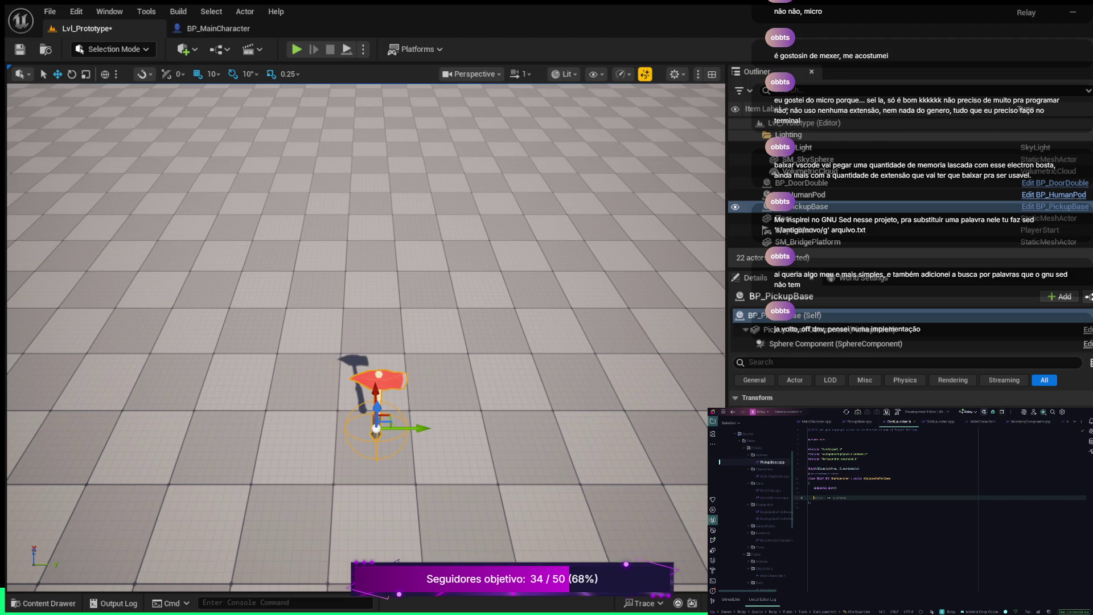
type("public:")
key("Return")
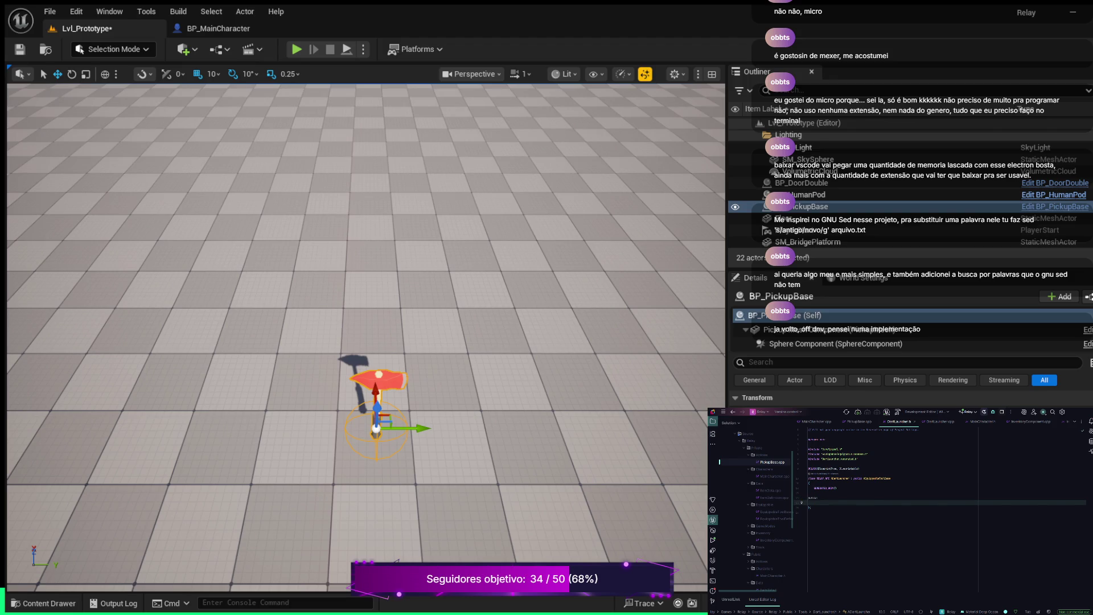
key("Return")
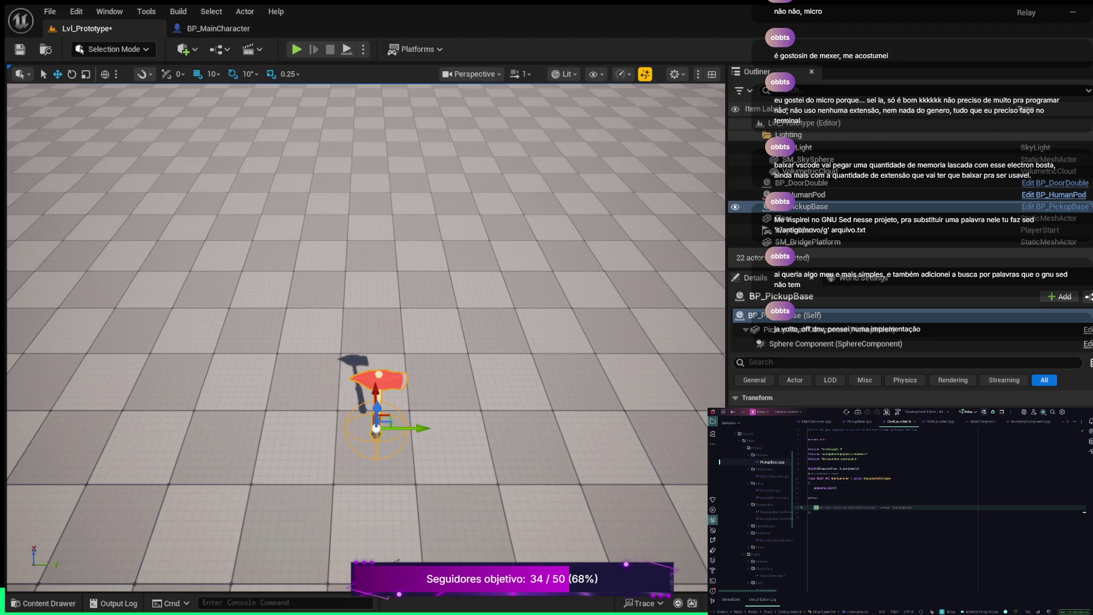
type("virtual v")
type("oid")
type("se() override;")
key("Return")
key("Return")
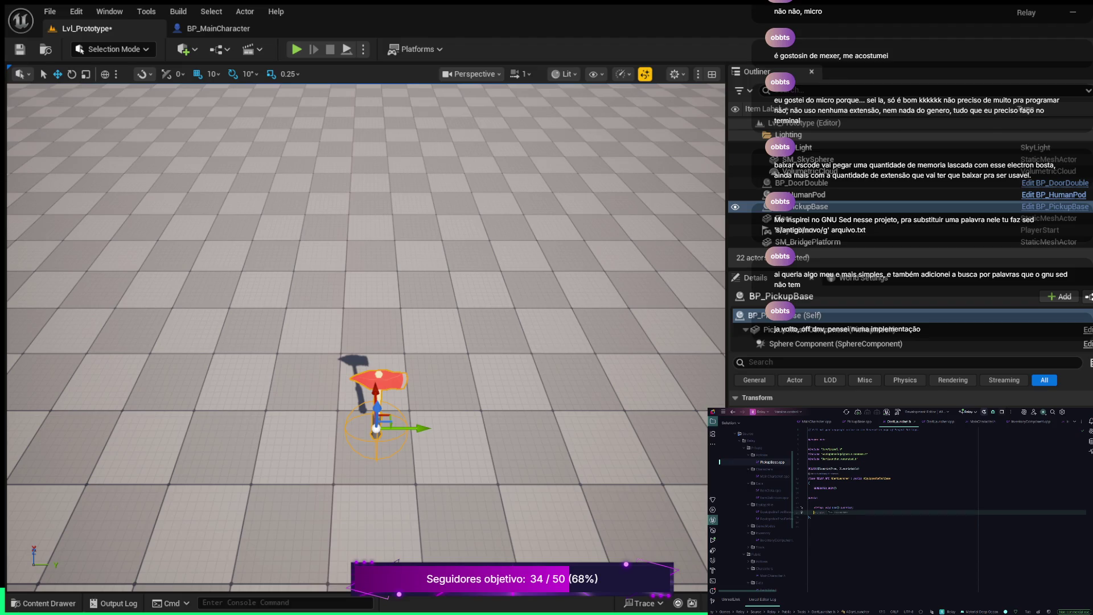
type("virtual")
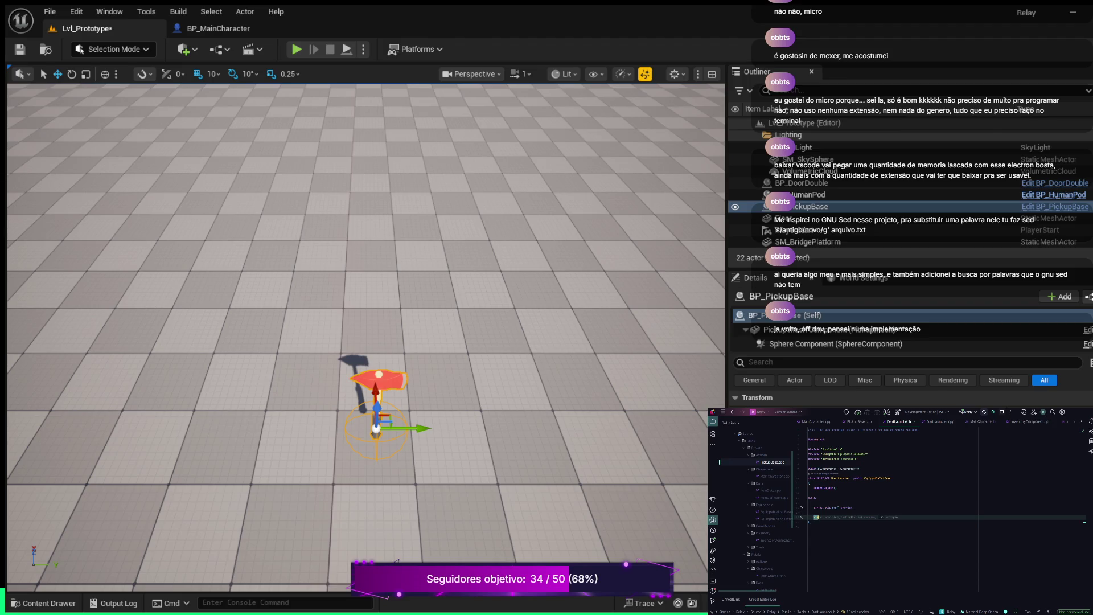
type("oi")
type("d")
key("Tab")
Add #include "Characters/MainCharacter.h" below the existing include in DartLauncher.cpp
left_click(941, 421)
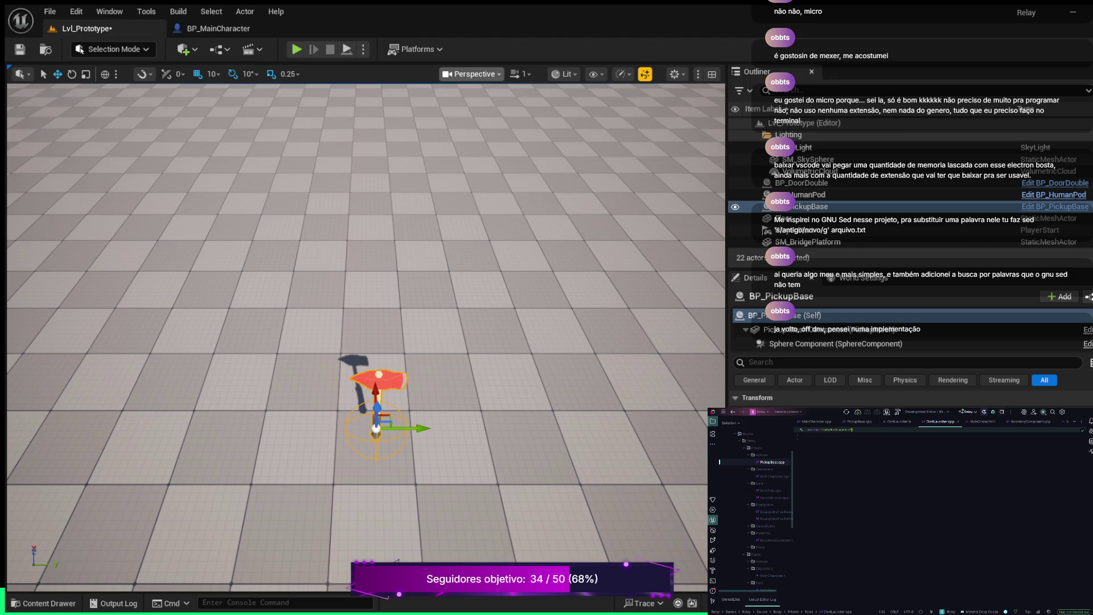
key("Return")
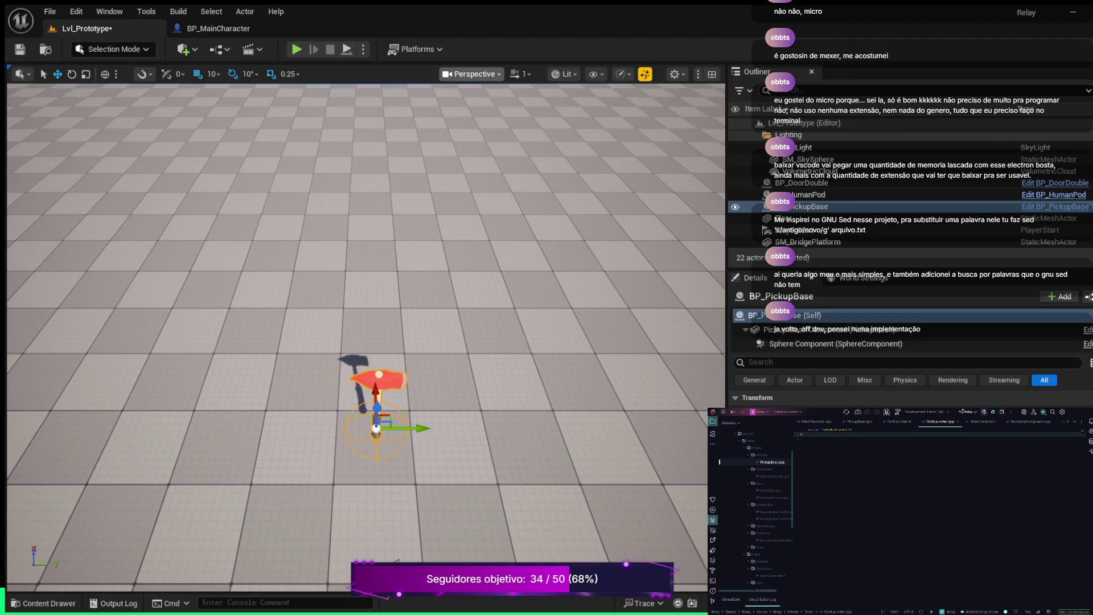
type("#include")
scroll(939, 455, "down", 1)
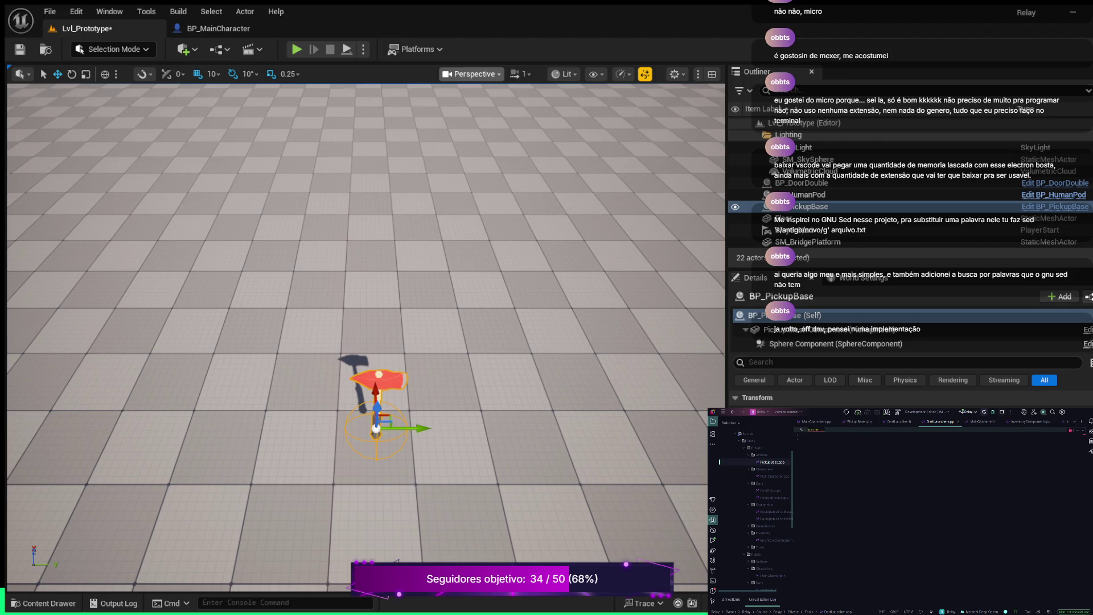
key("Return")
type("#in")
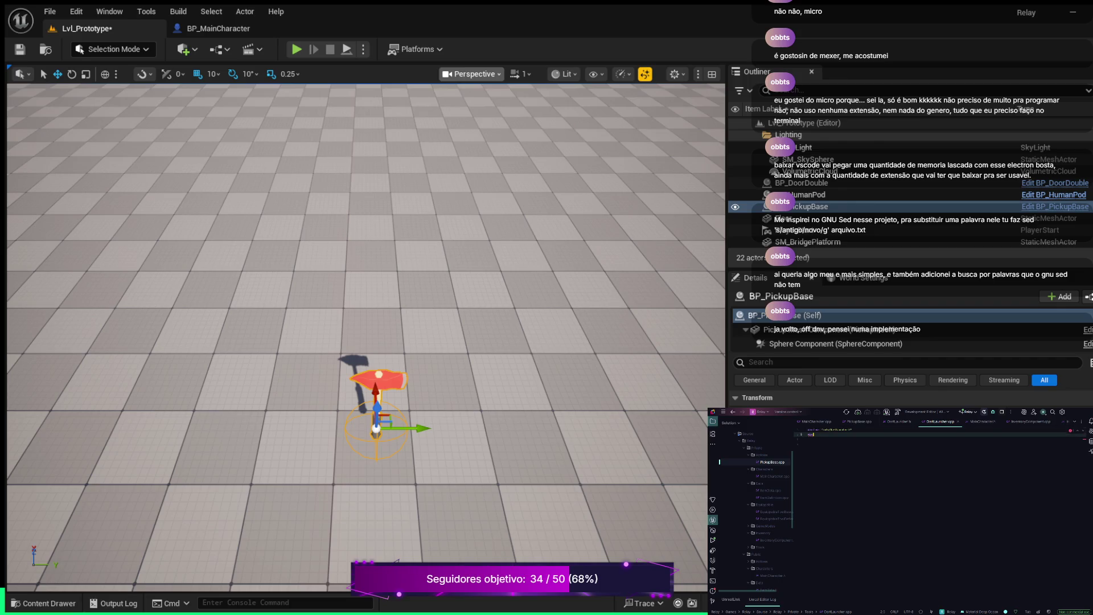
key("Tab")
key("Escape")
type("MainCharacter.h")
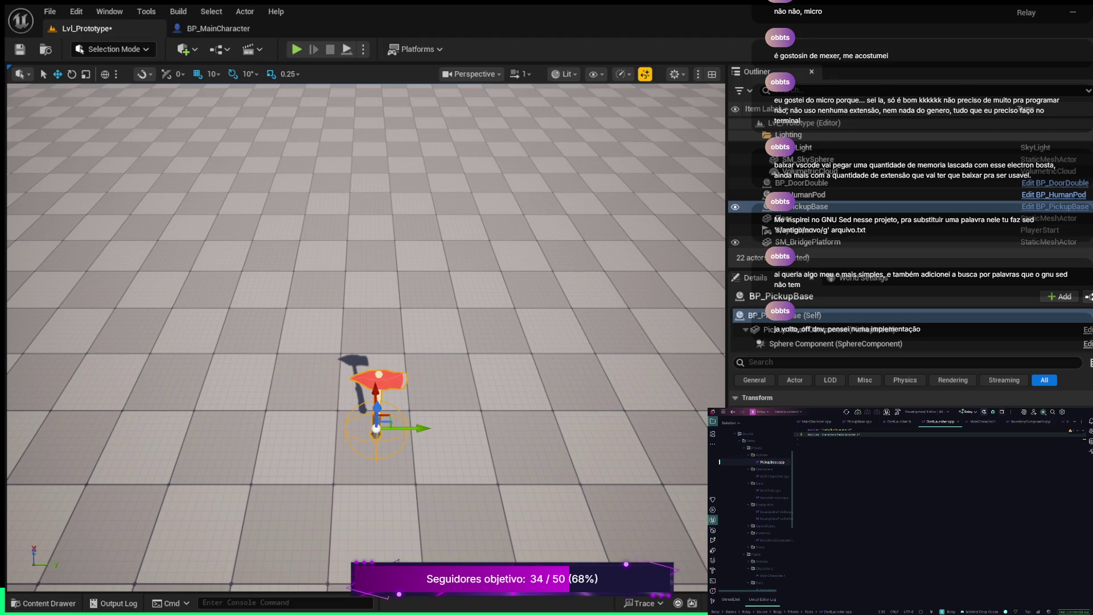
From the Use() declaration in DartLauncher.h, jump to its implementation in DartLauncher.cpp
key("ctrl+alt+Home")
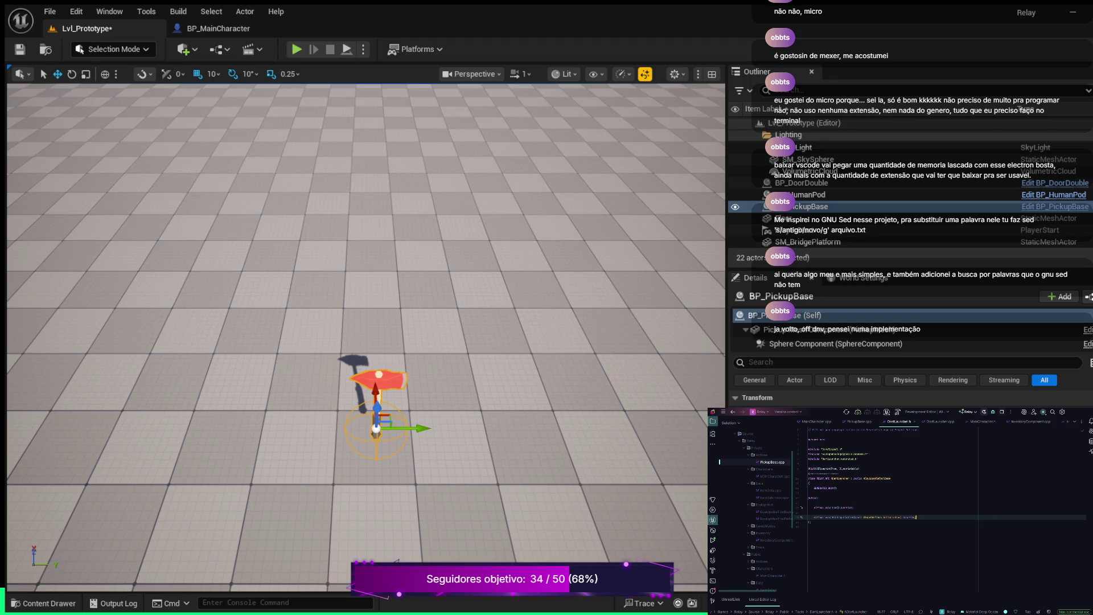
left_click(834, 507)
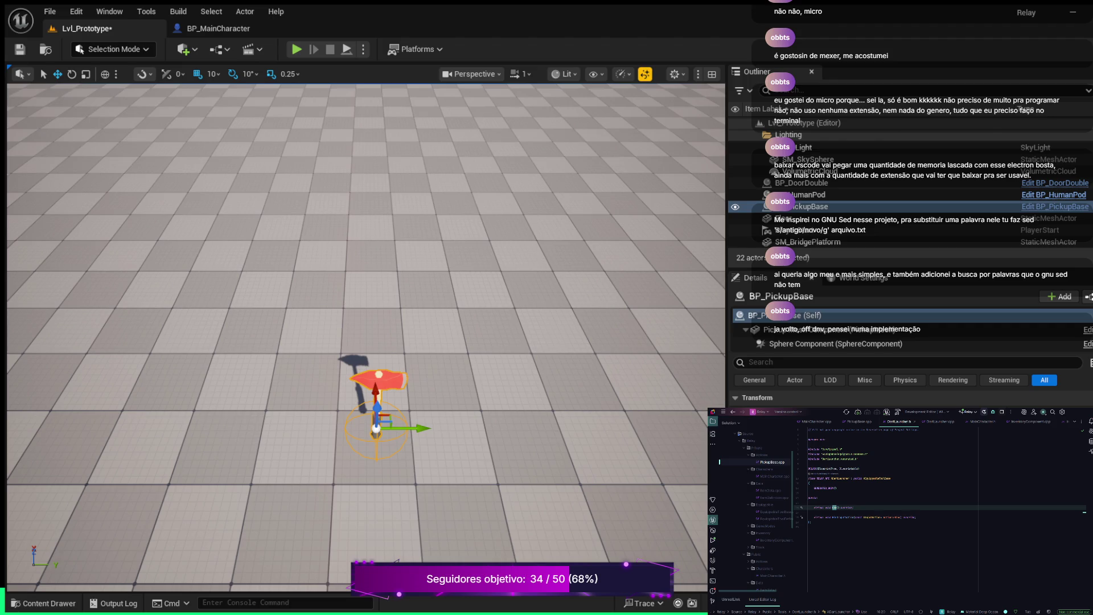
key("F12")
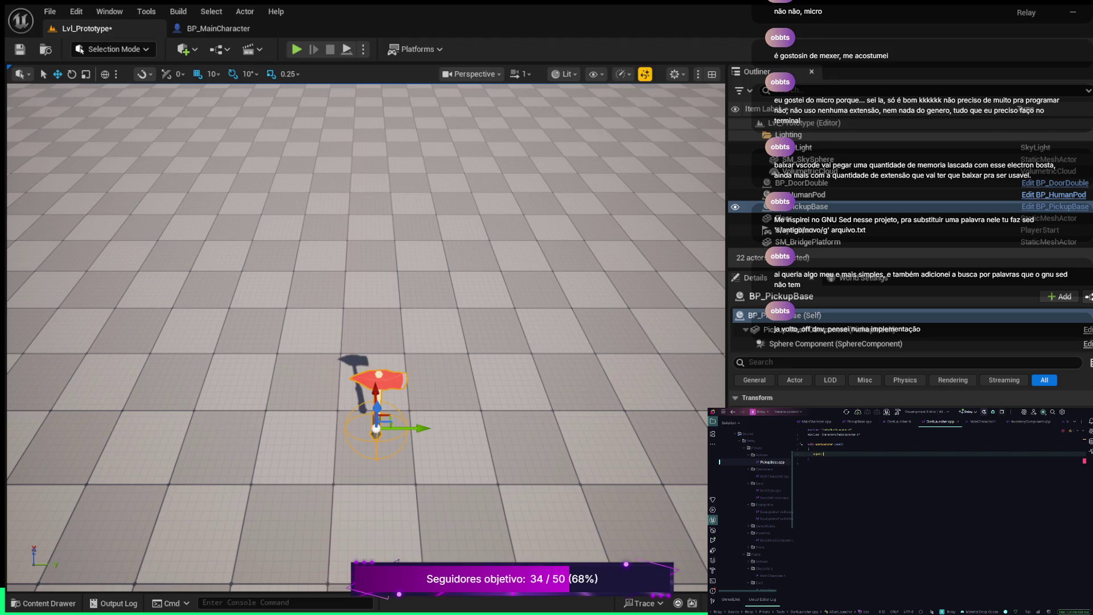
Call Super::Use() and start an AddOnScreenDebugMessage with -1, 5.f and FColor::Red
key("BackSpace")
key("BackSpace")
key("BackSpace")
type("uper::")
key("Tab")
type("(")
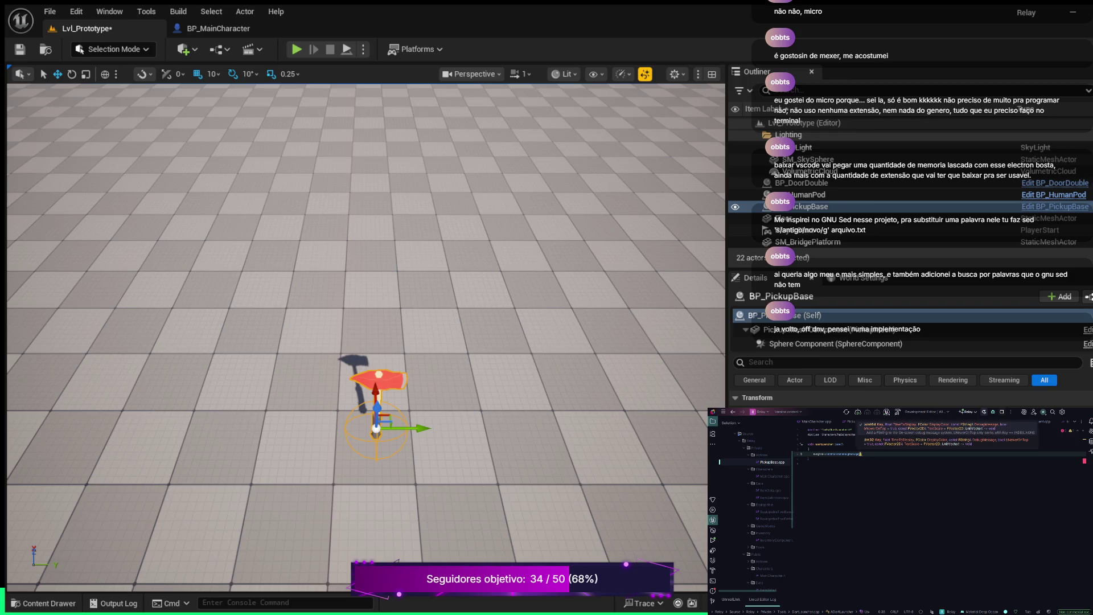
type("-1, 5.f, FColor::Red,")
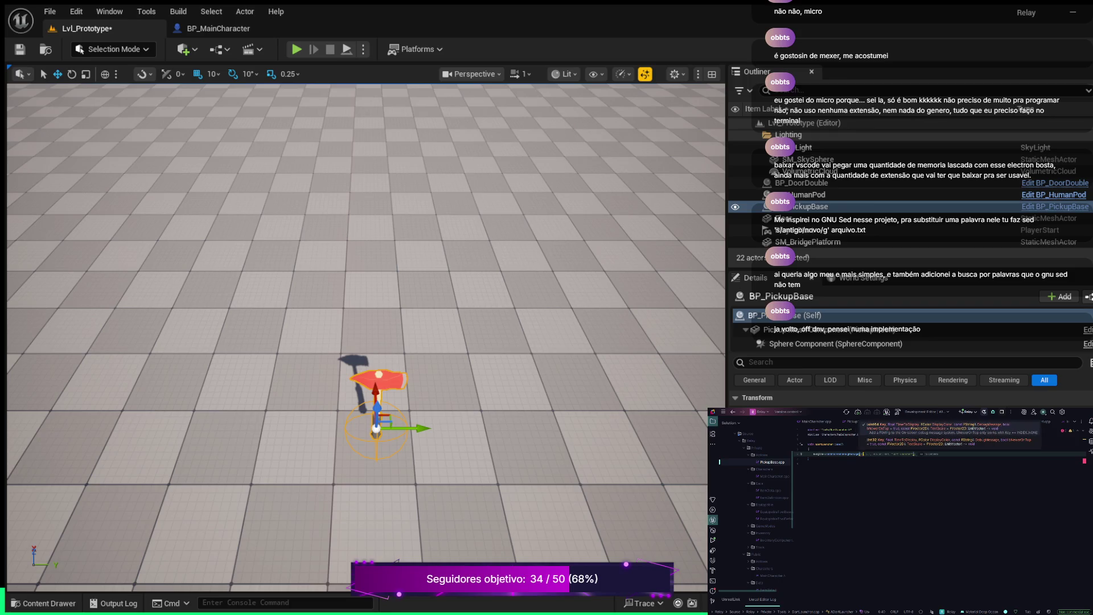
Fix the debug message's colour argument to FColor::Red and add a TEXT("...") message string
left_click(868, 454)
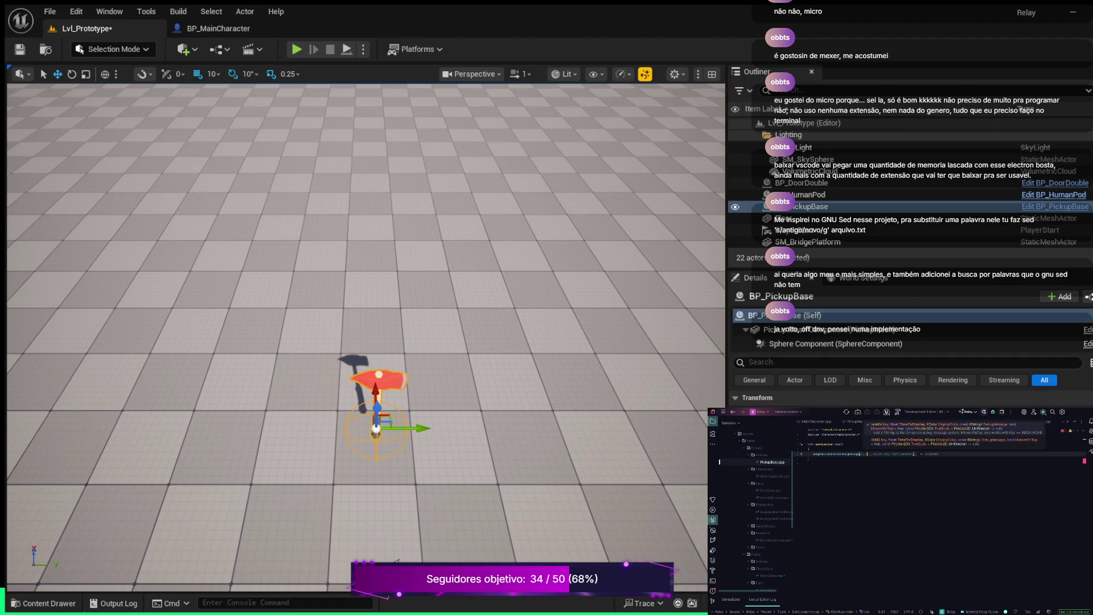
key("ctrl+Delete")
key("ctrl+Delete")
key("ctrl+Delete")
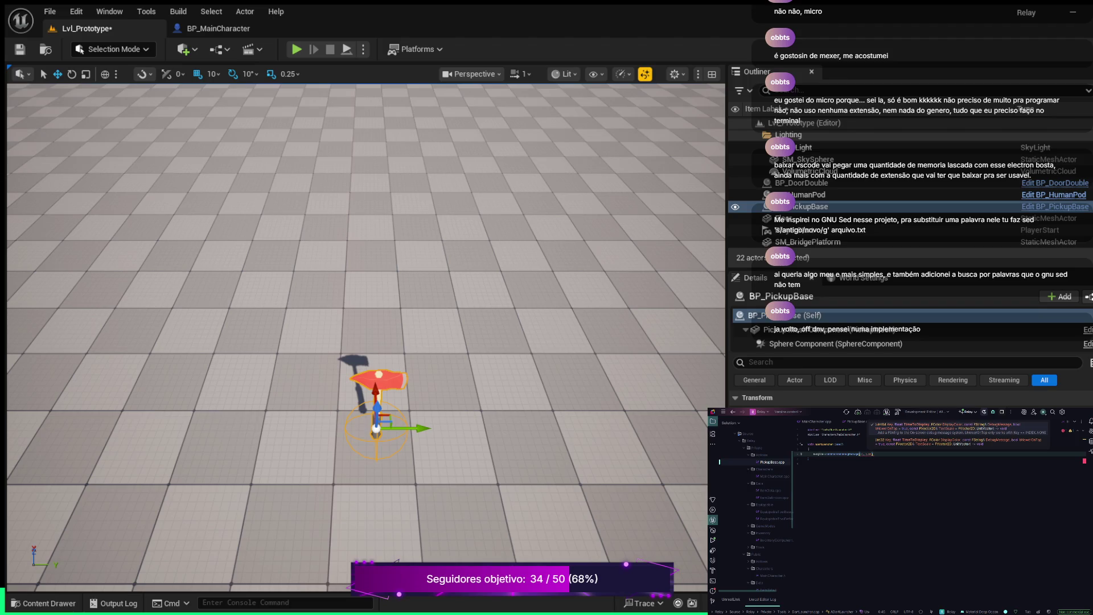
key("ctrl+z")
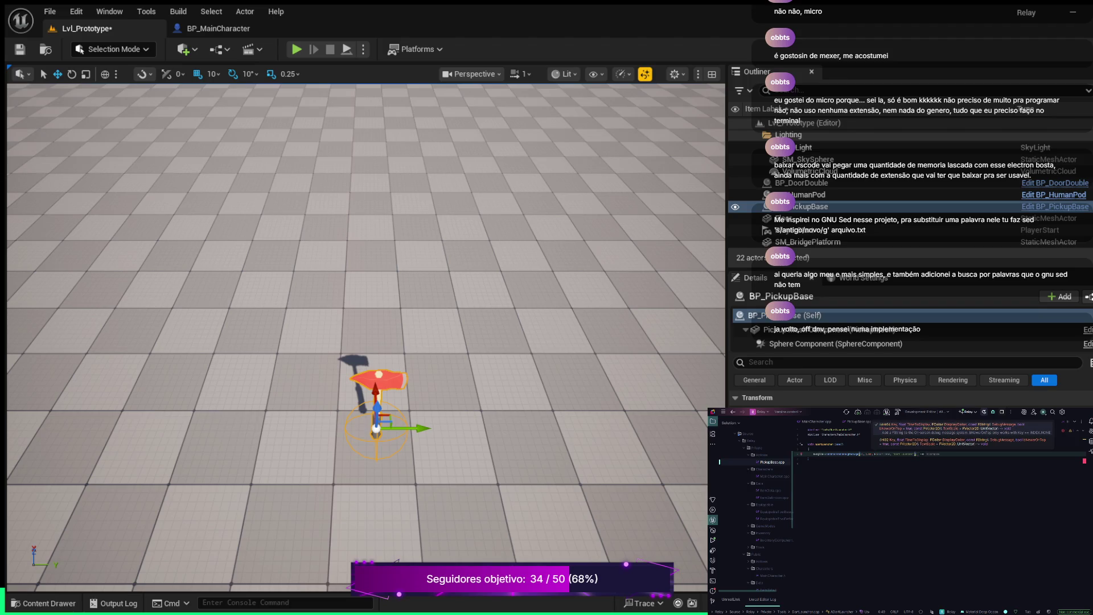
left_click(875, 454)
left_click(882, 453)
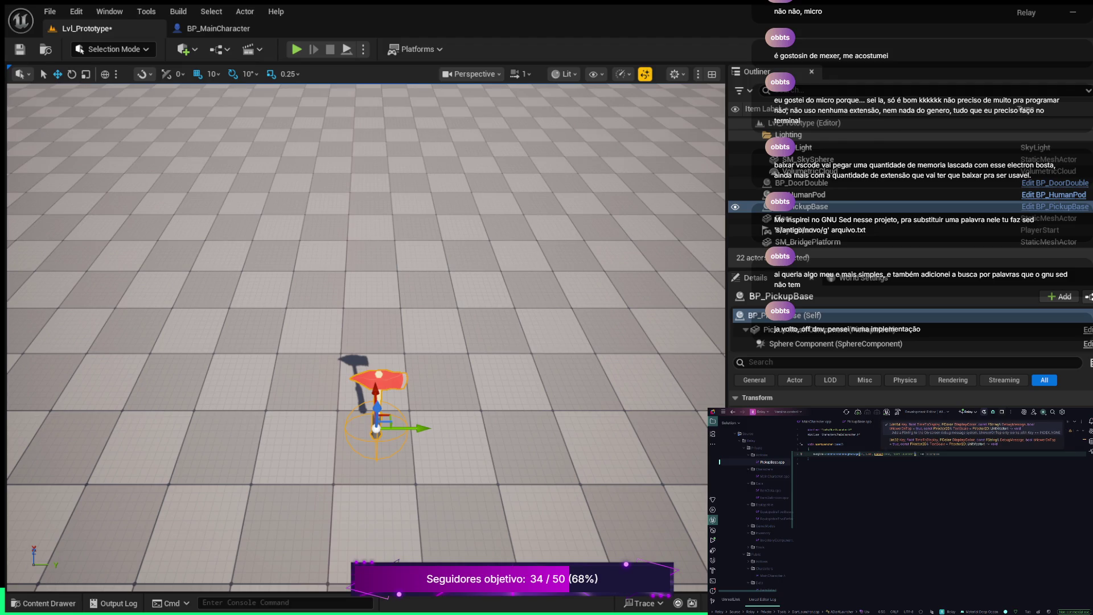
key("shift+End")
key("Delete")
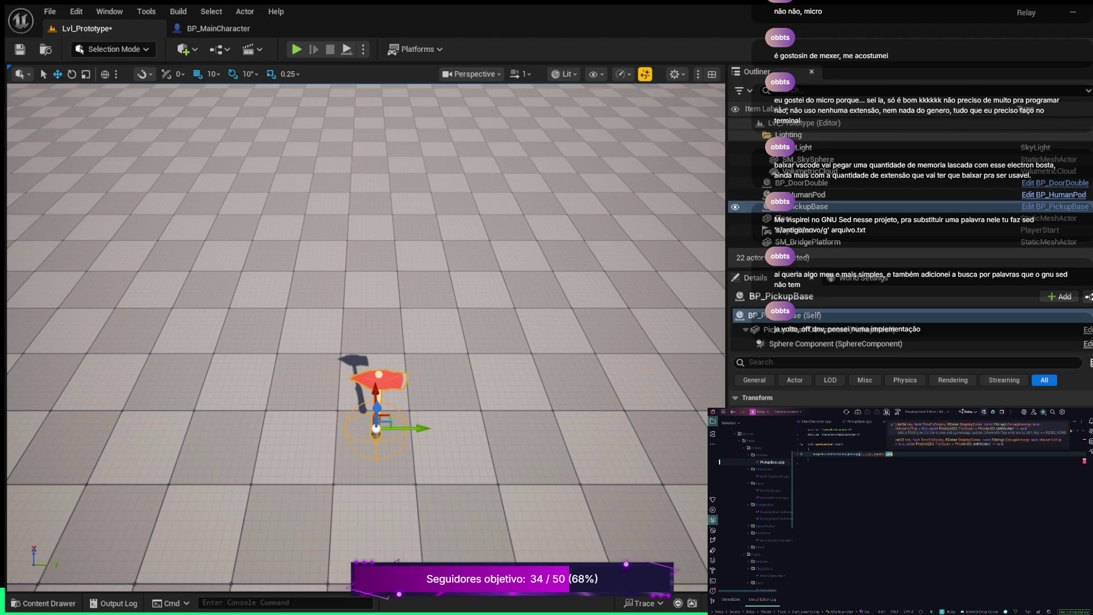
type("Red, ")
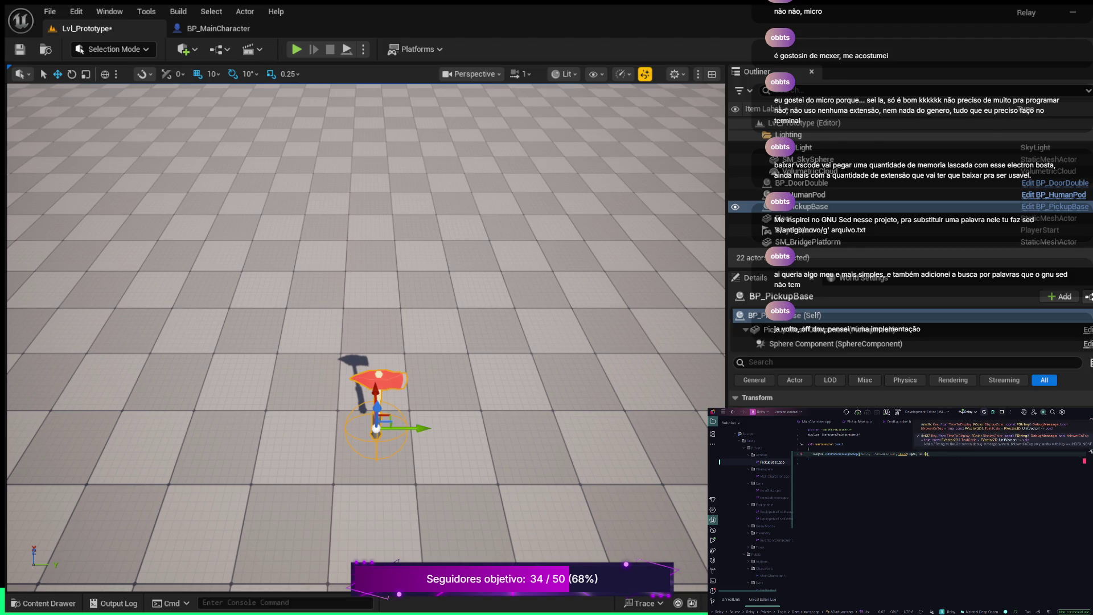
type("tT(\"")
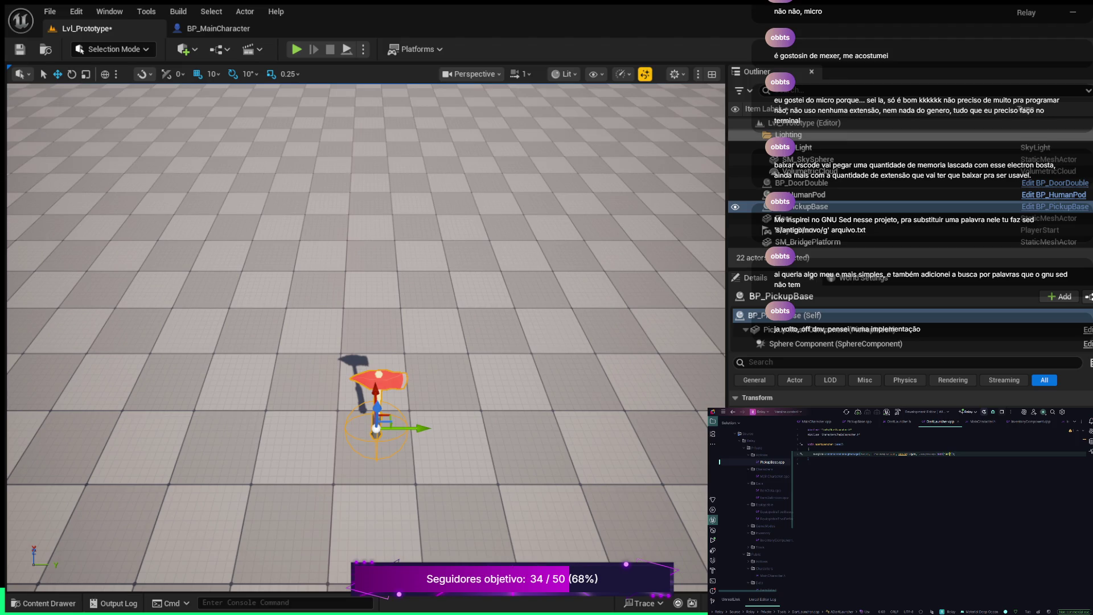
type("the tex")
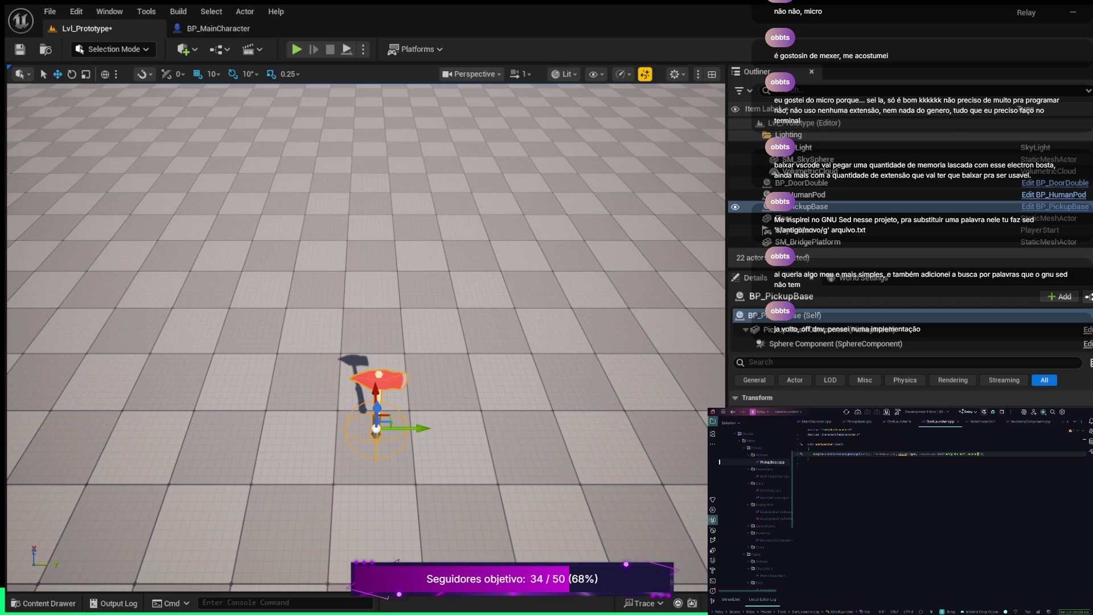
Jump from the BindInputAction declaration in DartLauncher.h to its definition in DartLauncher.cpp
left_click(899, 422)
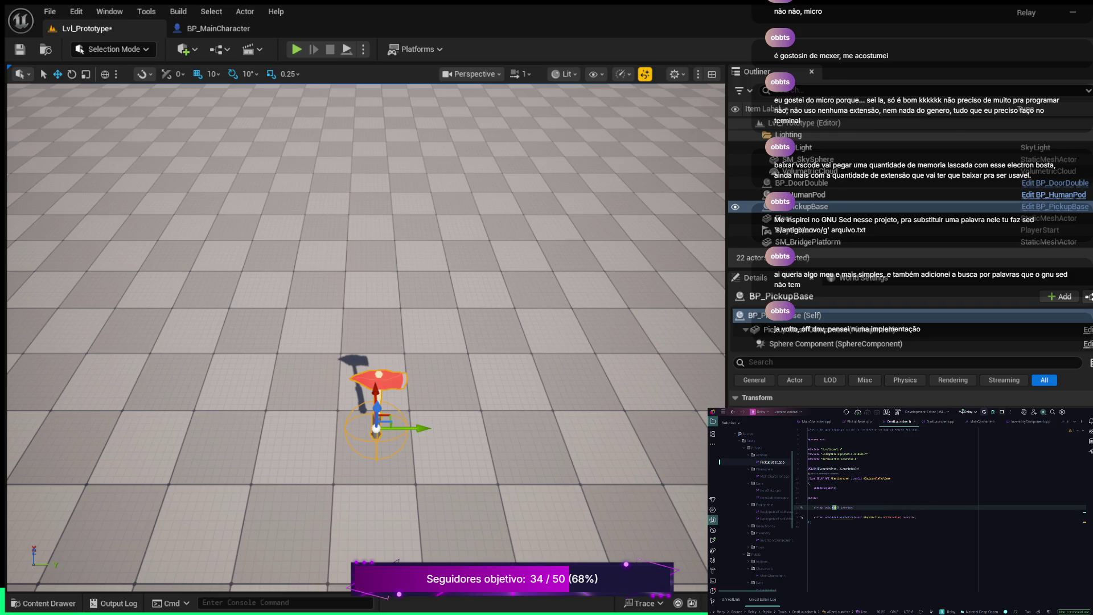
left_click(844, 517)
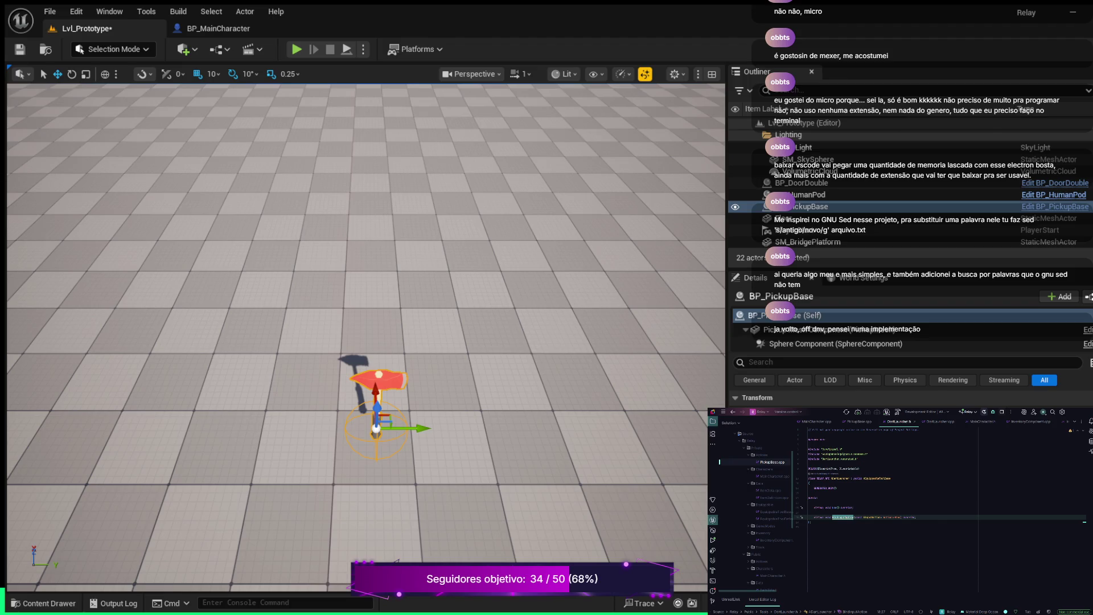
key("F12")
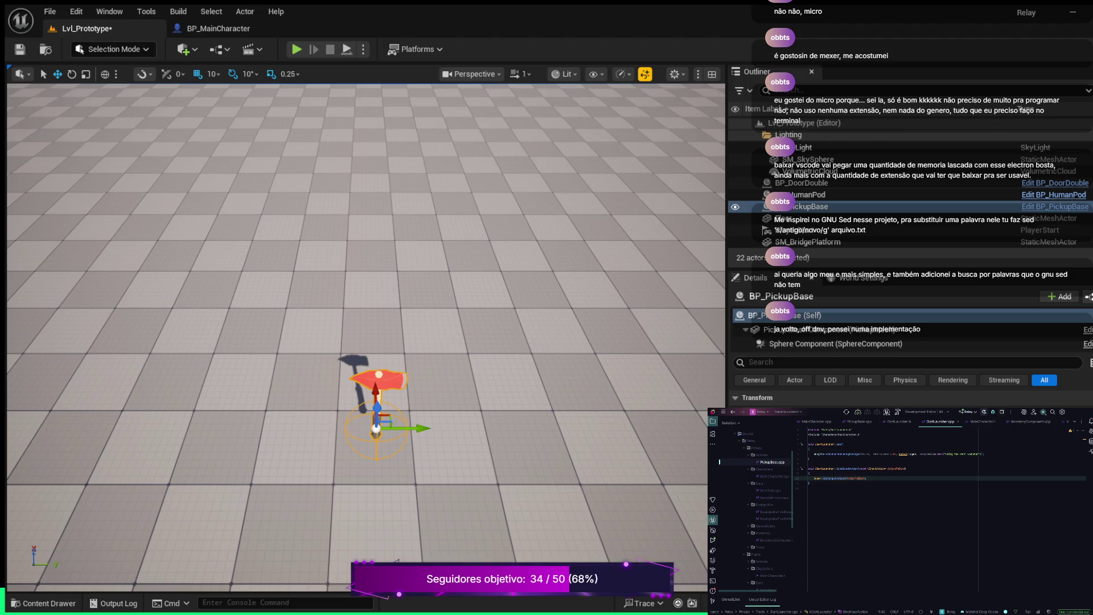
Replace Super::BindInputAction with an if casting GetController() to APlayerController, opening a brace block
left_click_drag(866, 478, 818, 478)
key("BackSpace")
type("(W")
type("eaponCon")
key("Return")
type("->Get")
type("roller")
type("= ")
type("t<")
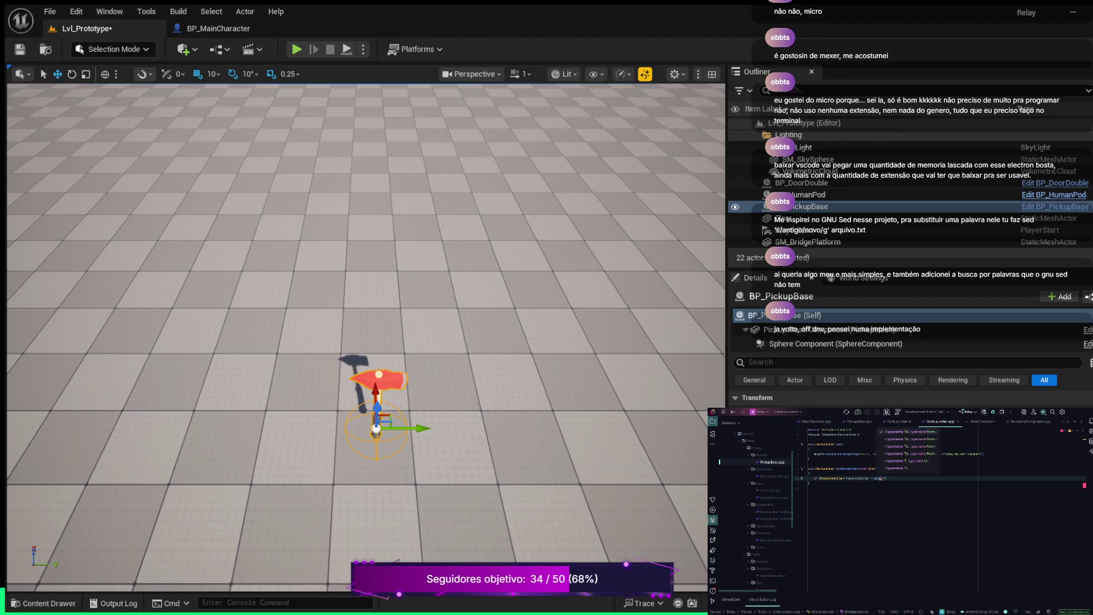
type("A")
type("PlayerController>(")
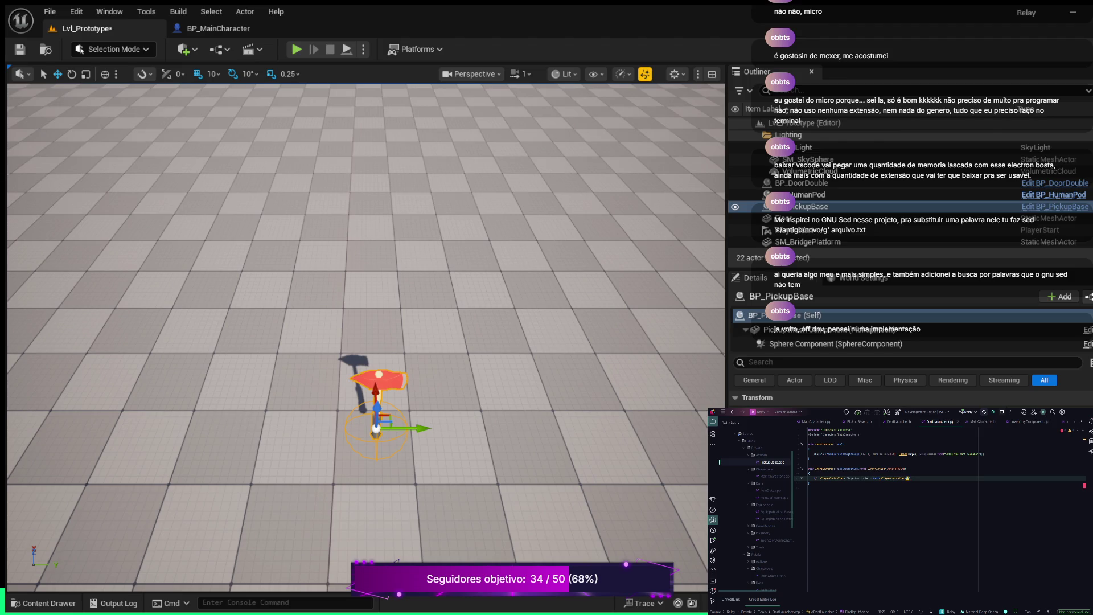
type("(GetController()")
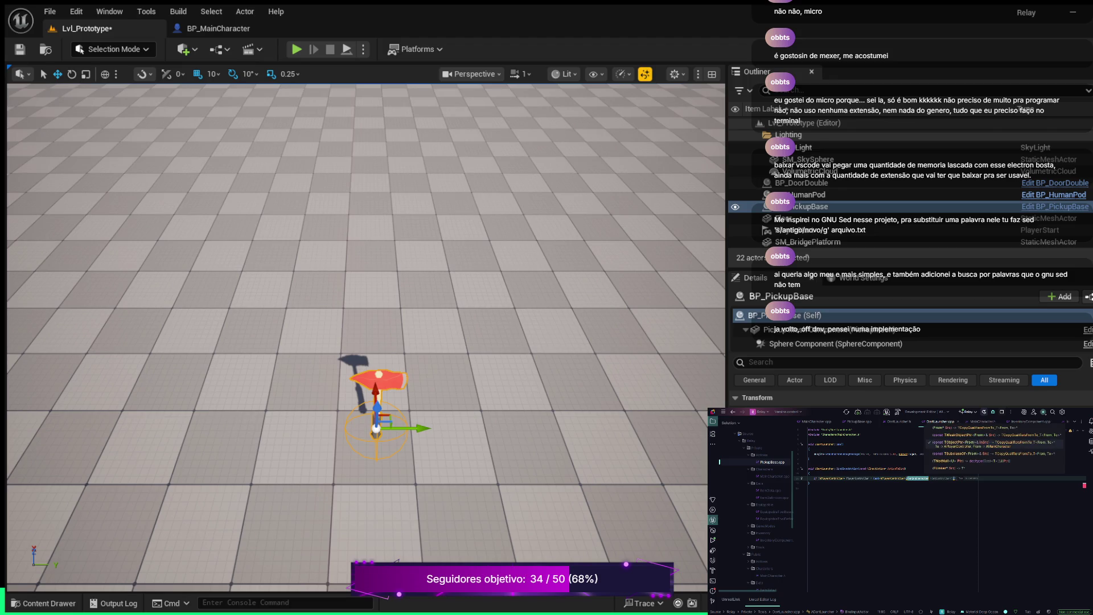
key("Tab")
type(";")
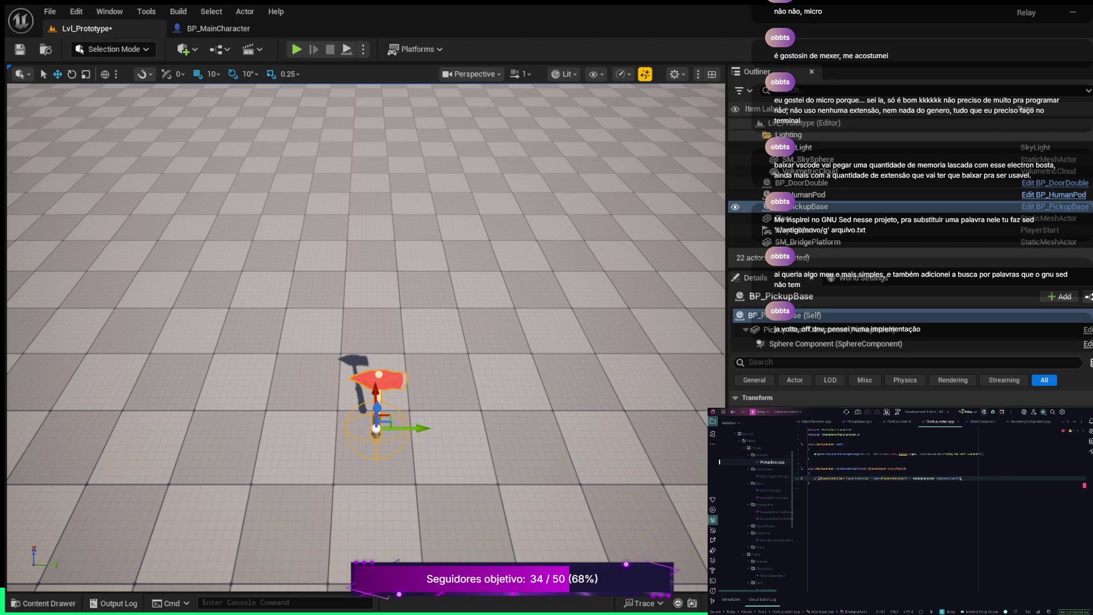
key("Return")
type("{")
key("Return")
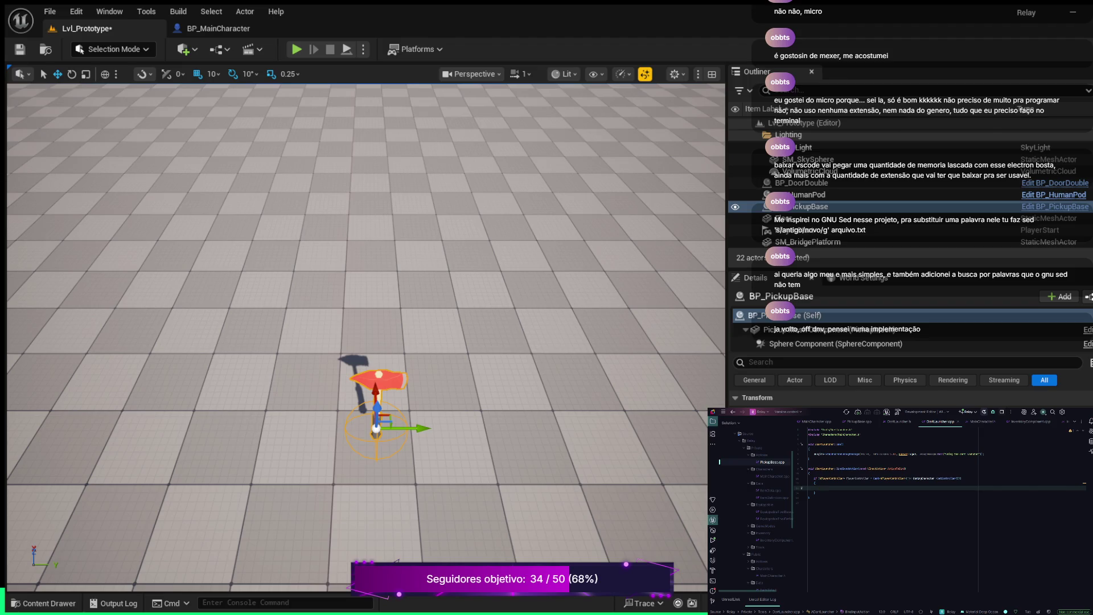
Inside the block, add an if casting the PlayerController's InputComponent to UEnhancedInputComponent, with braces
type("Act")
type("o")
type("r")
key("Tab")
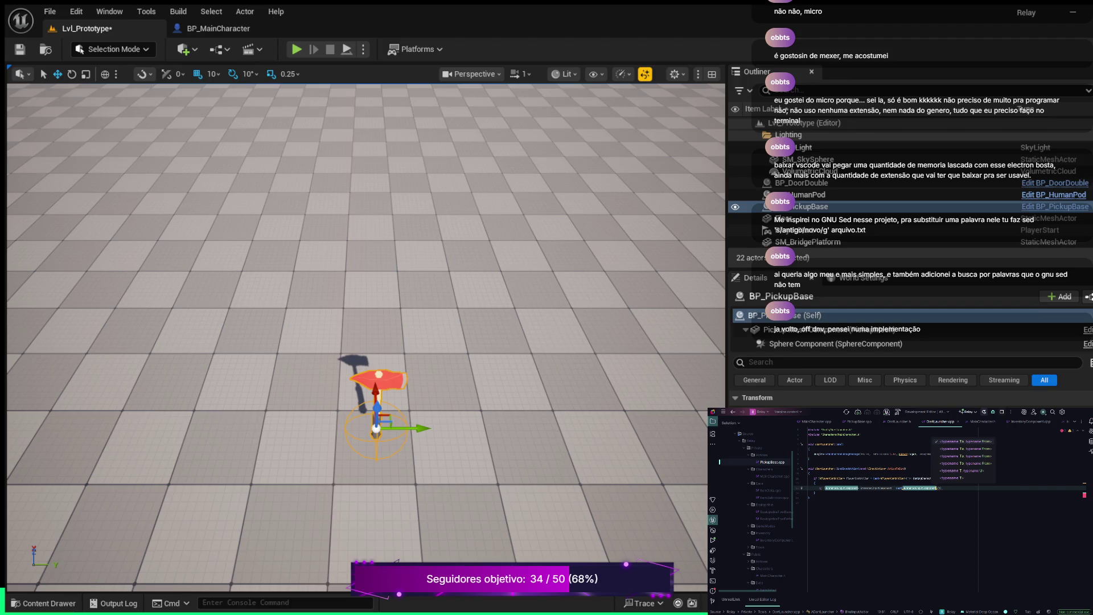
key("Escape")
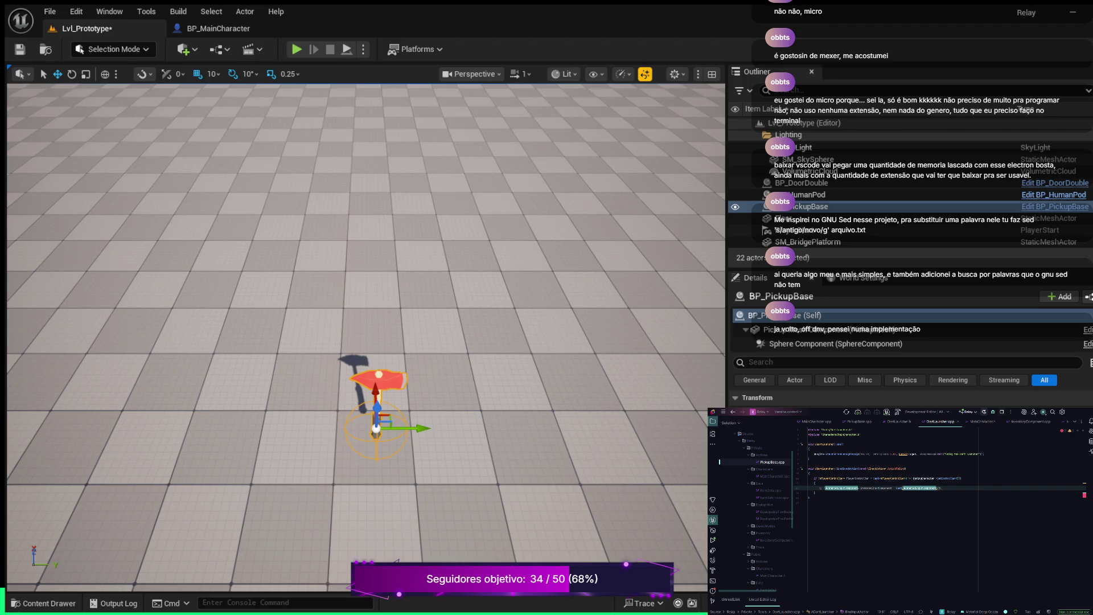
type(";")
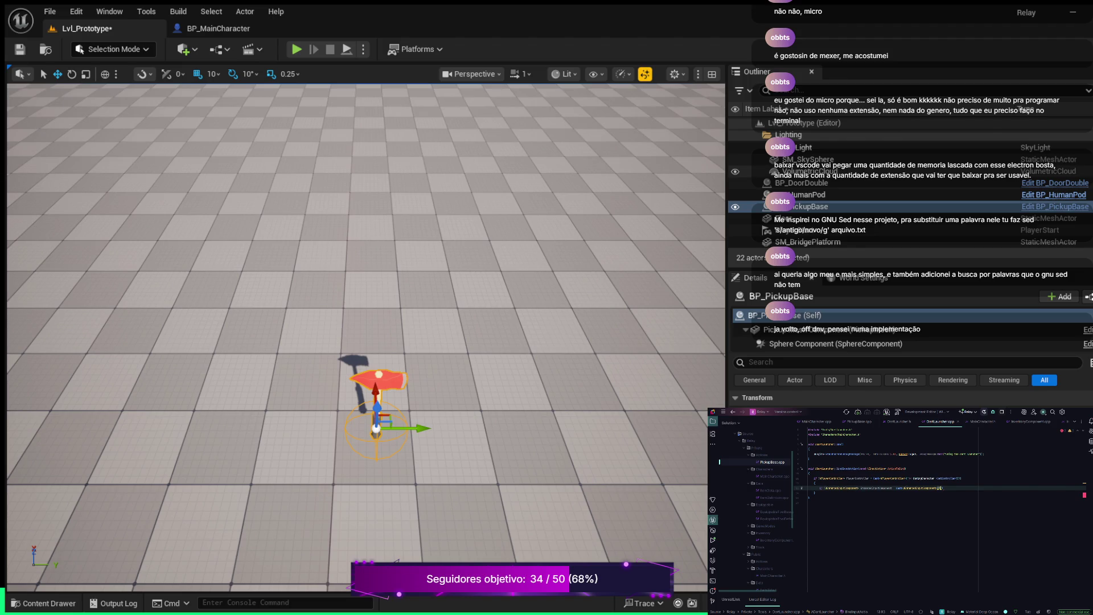
type("PlayerController")
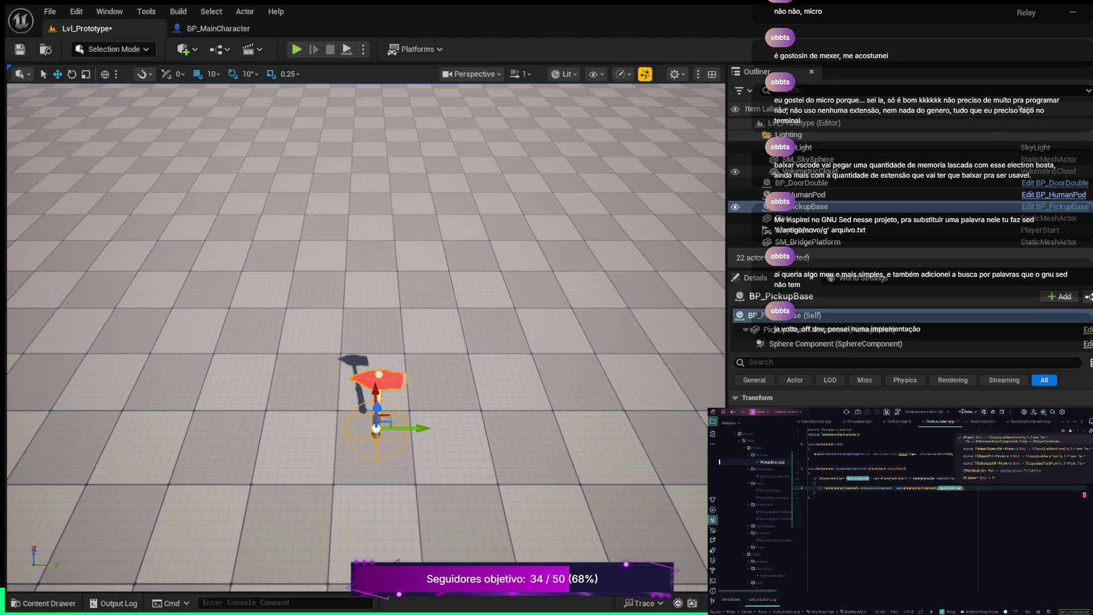
type(")")
type("InputComponent")
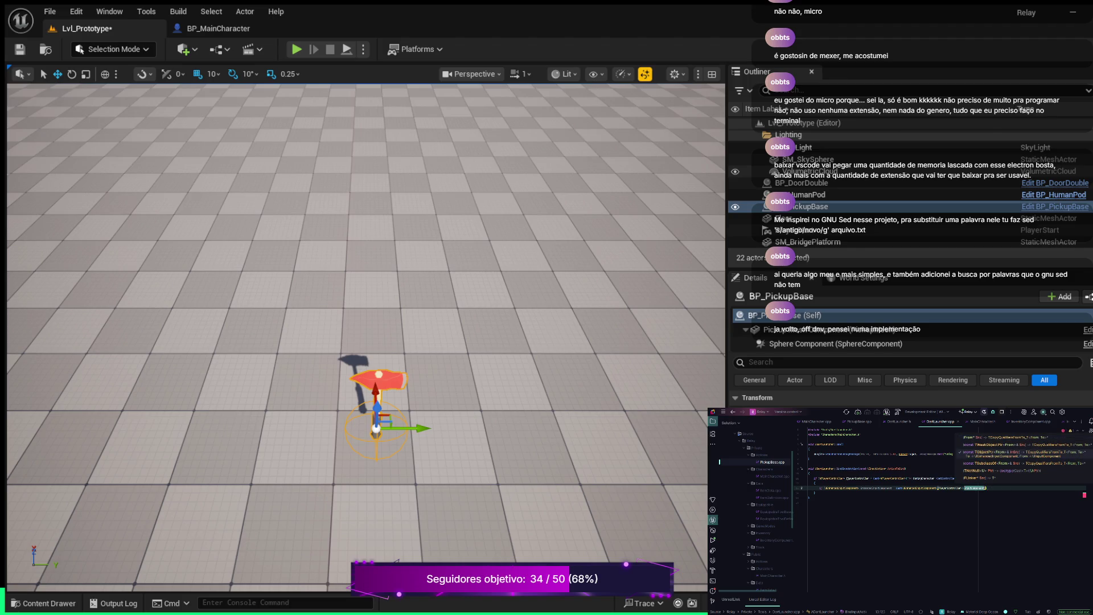
key("Return")
type("{")
key("Return")
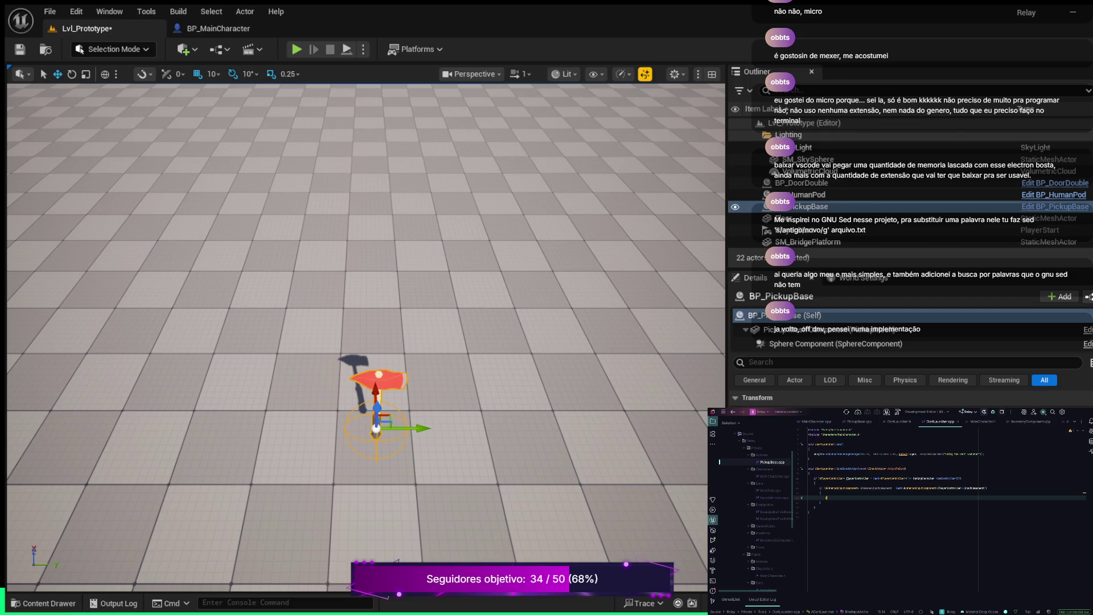
Type EnhancedInputComponent->BindAction(FireAction, this, …) and jump to the DartLauncher header declaration
type("EnhancedInputComponent")
type("->BindAction(")
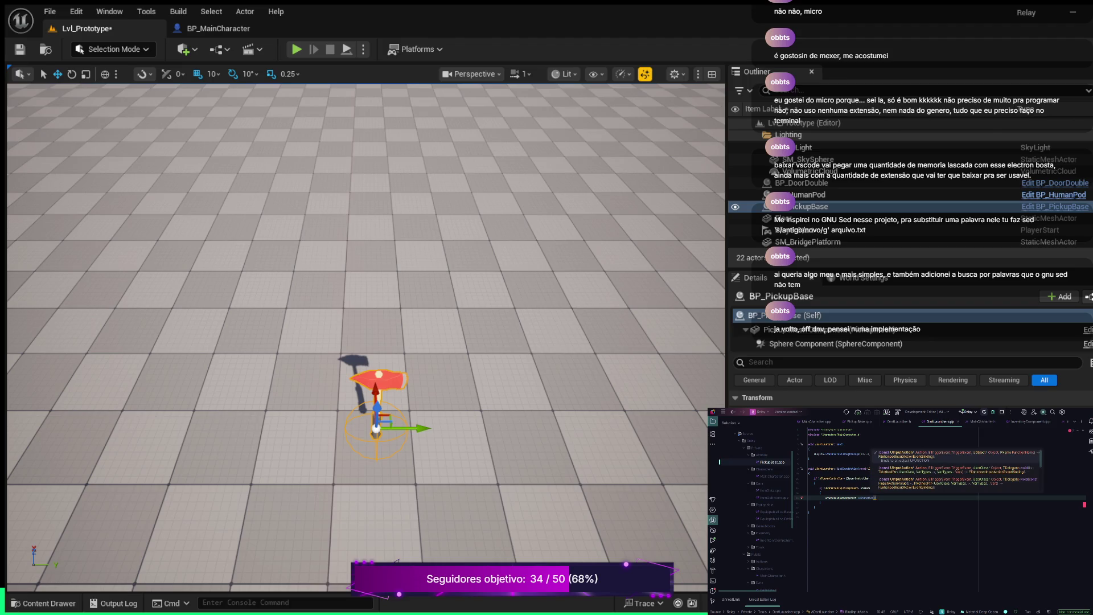
type("Fire")
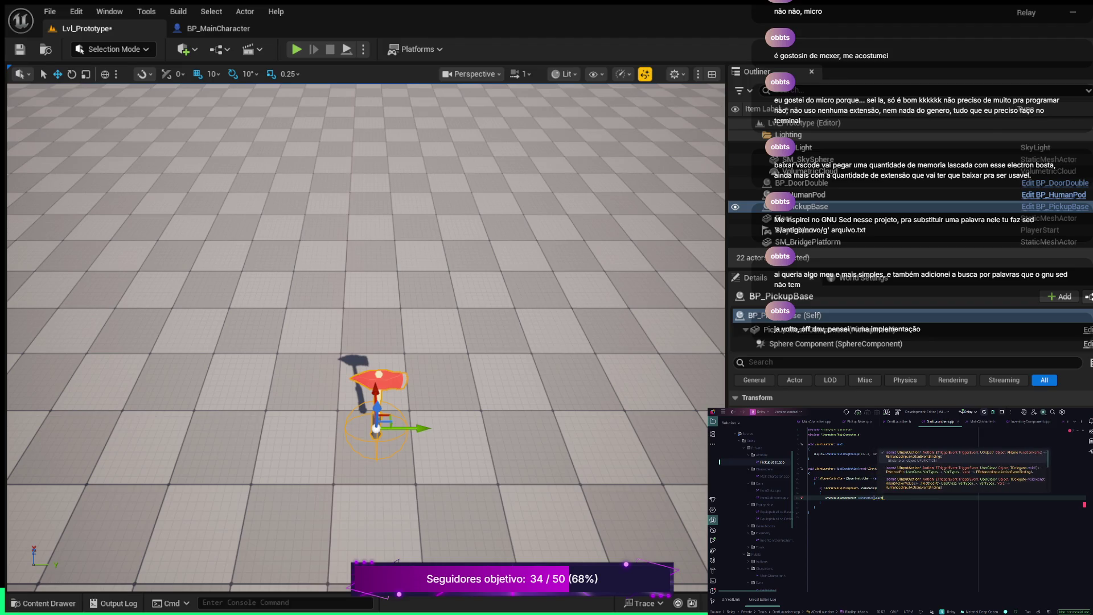
type("Action")
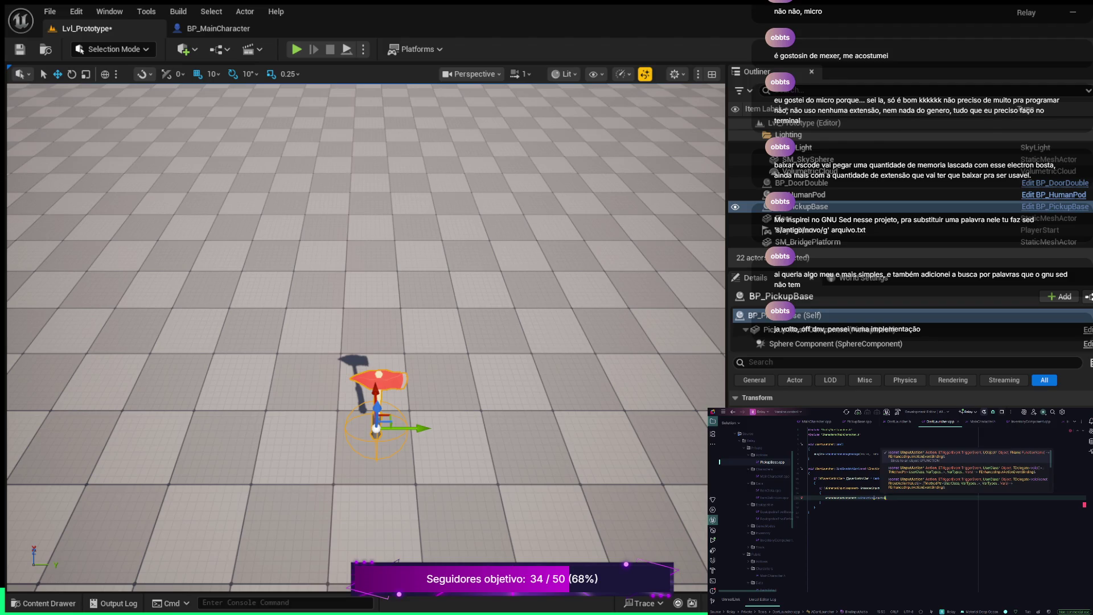
type(",")
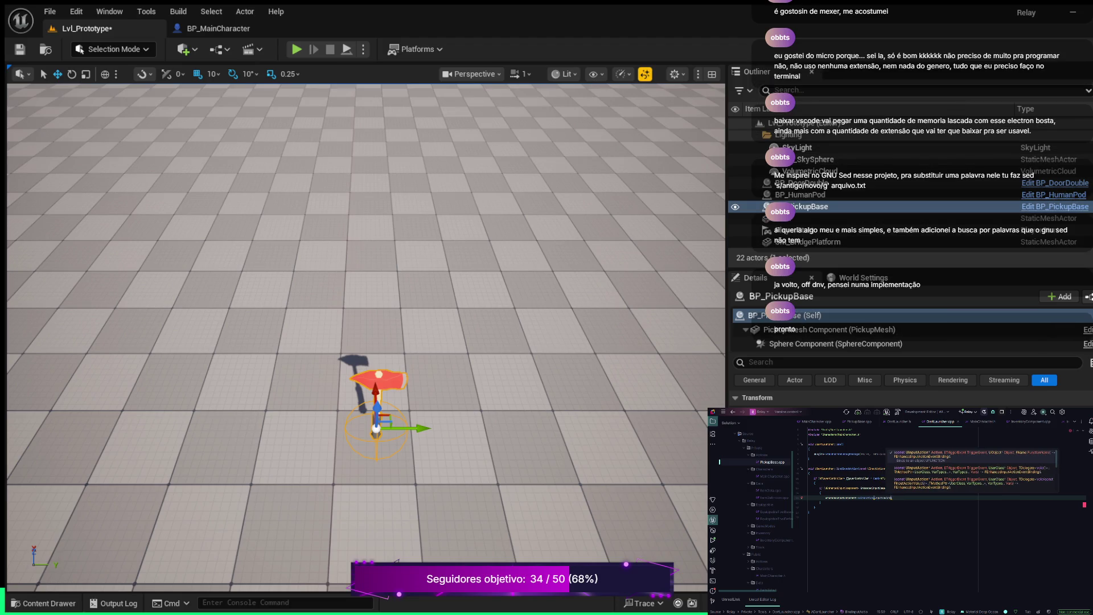
type(" this,")
key("BackSpace")
key("BackSpace")
key("BackSpace")
key("Escape")
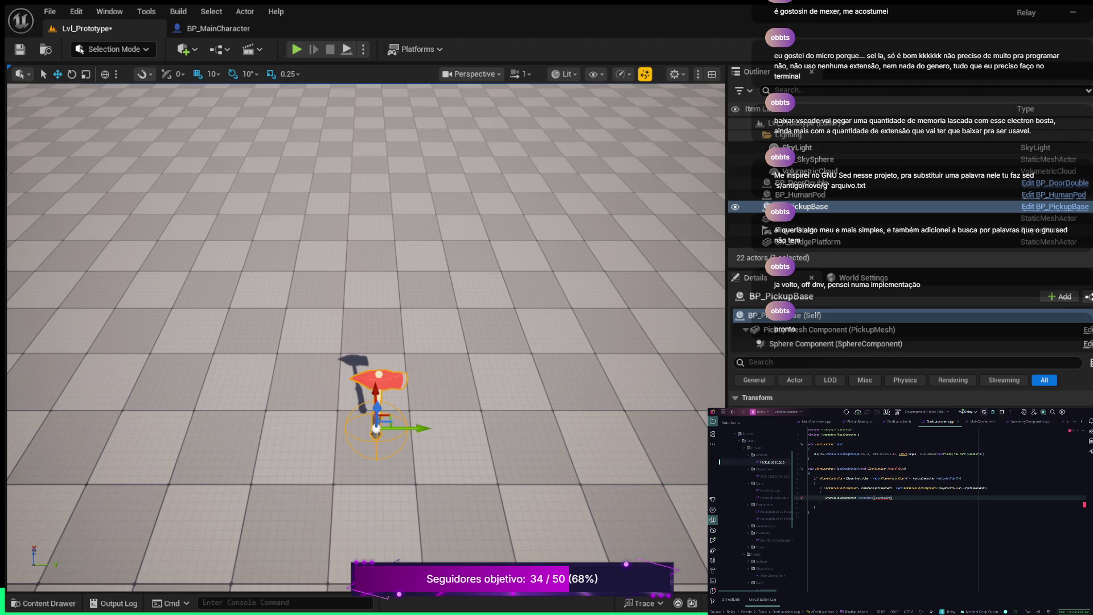
key("ctrl+b")
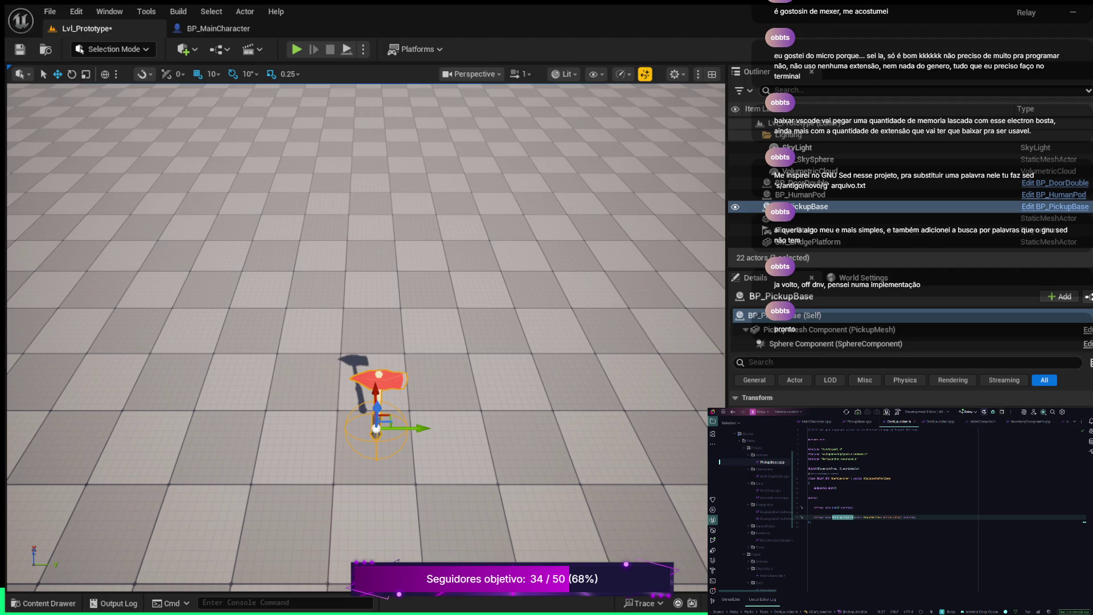
Rename the BindInputAction parameter on line 18 of DartLauncher.h, then return to DartLauncher.cpp
left_click(941, 421)
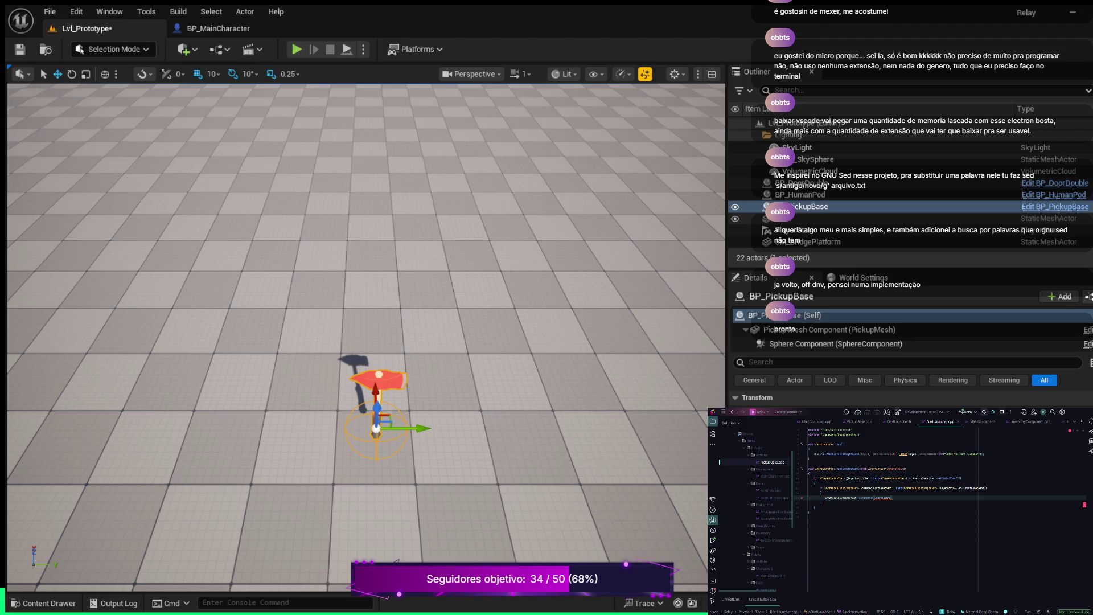
key("F12")
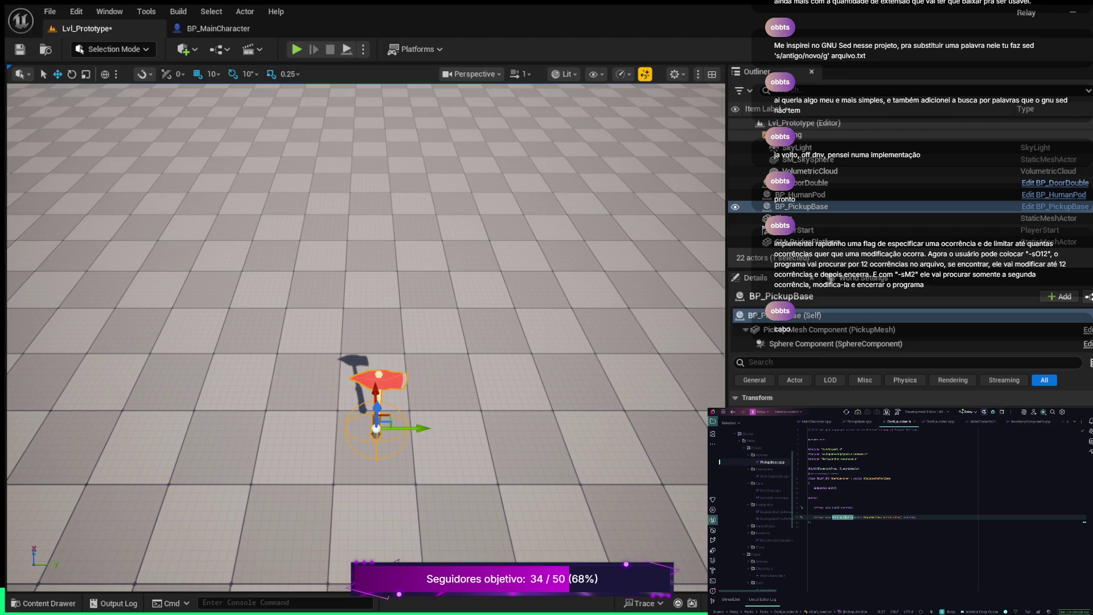
double_click(892, 517)
key("BackSpace")
type("In")
key("ctrl+Tab")
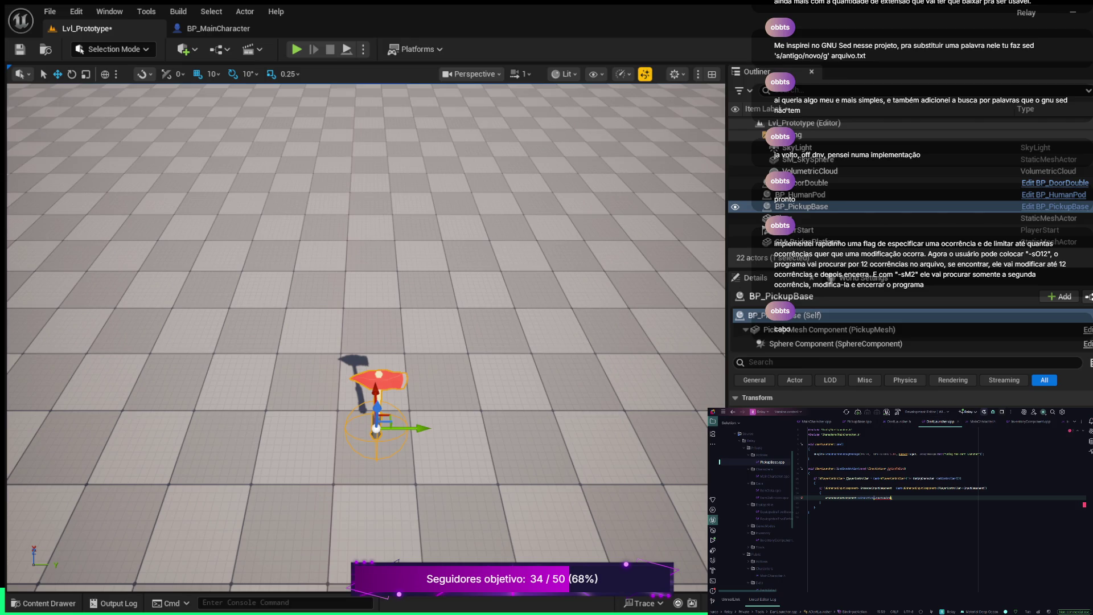
Rename the signature's parameter to InputComponent and finish BindAction with Triggered, this and DartLauncherFire
double_click(894, 468)
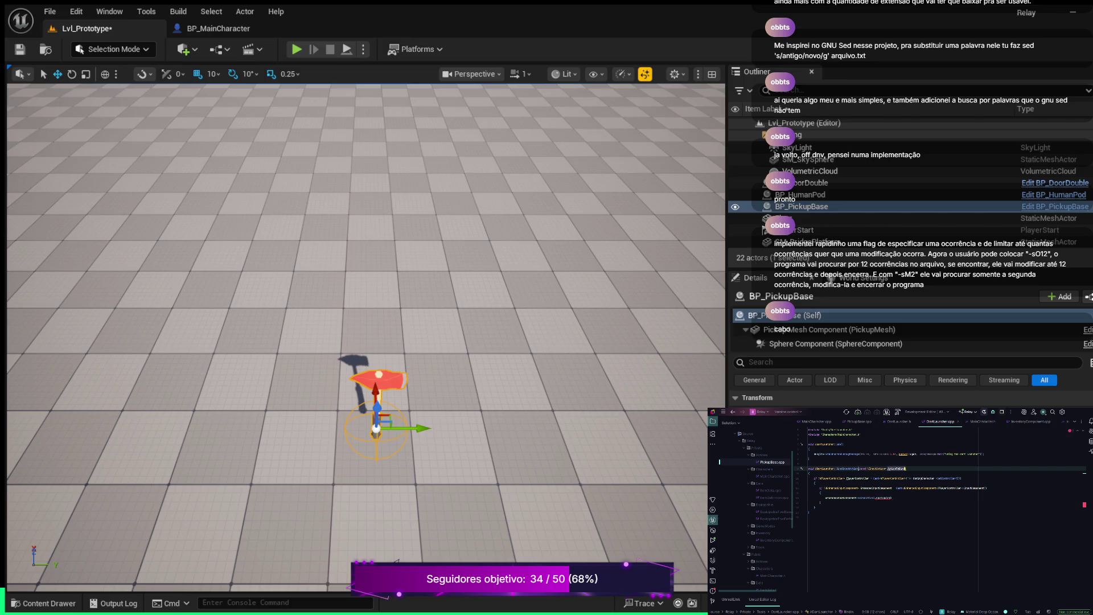
type("Input")
type("onent")
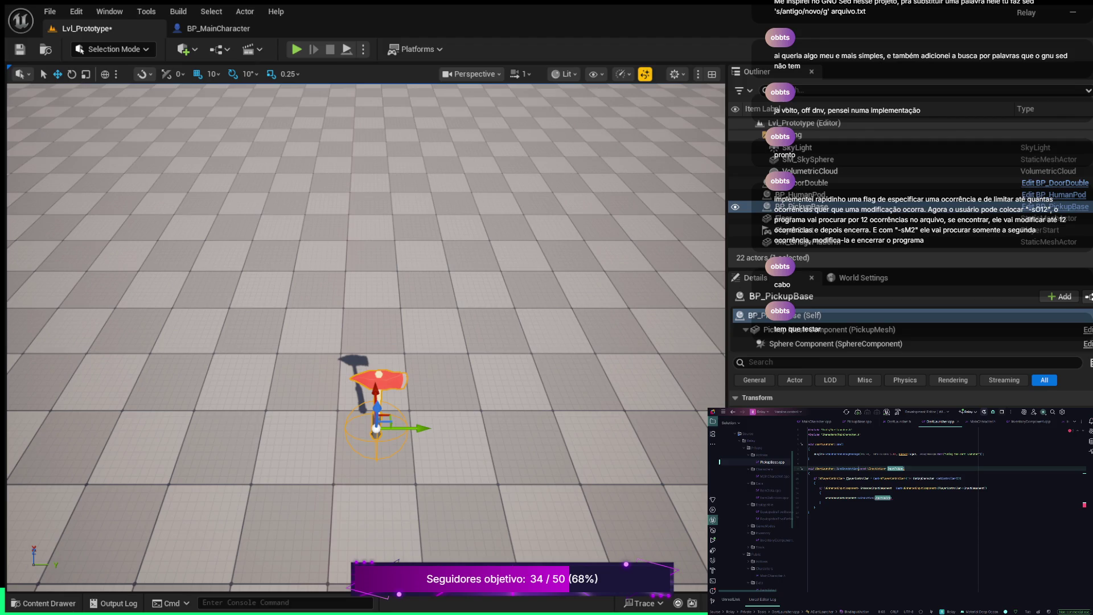
left_click(821, 493)
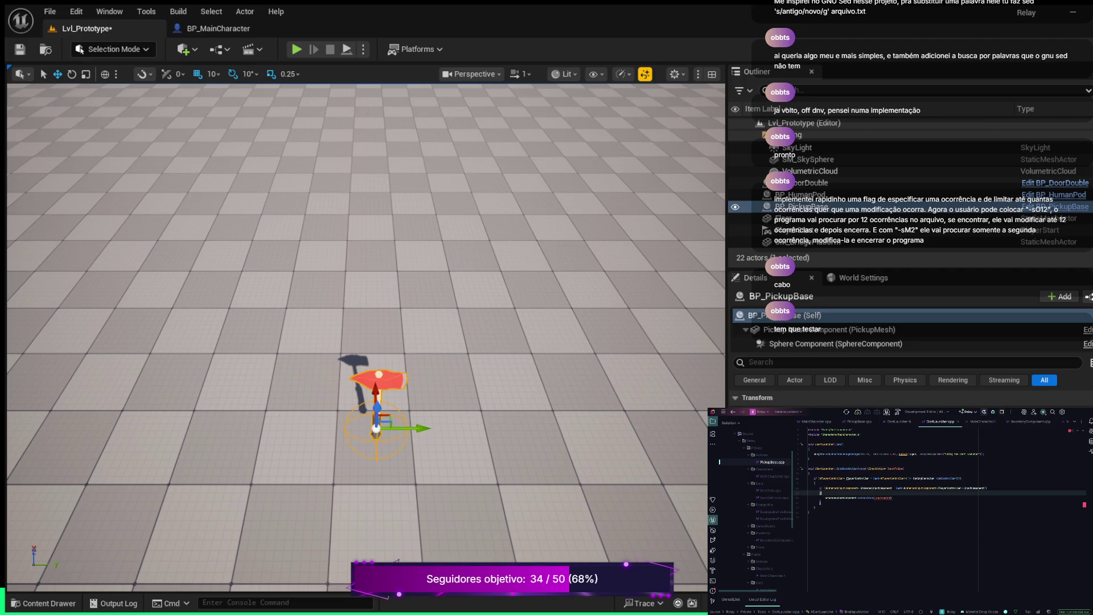
left_click(892, 497)
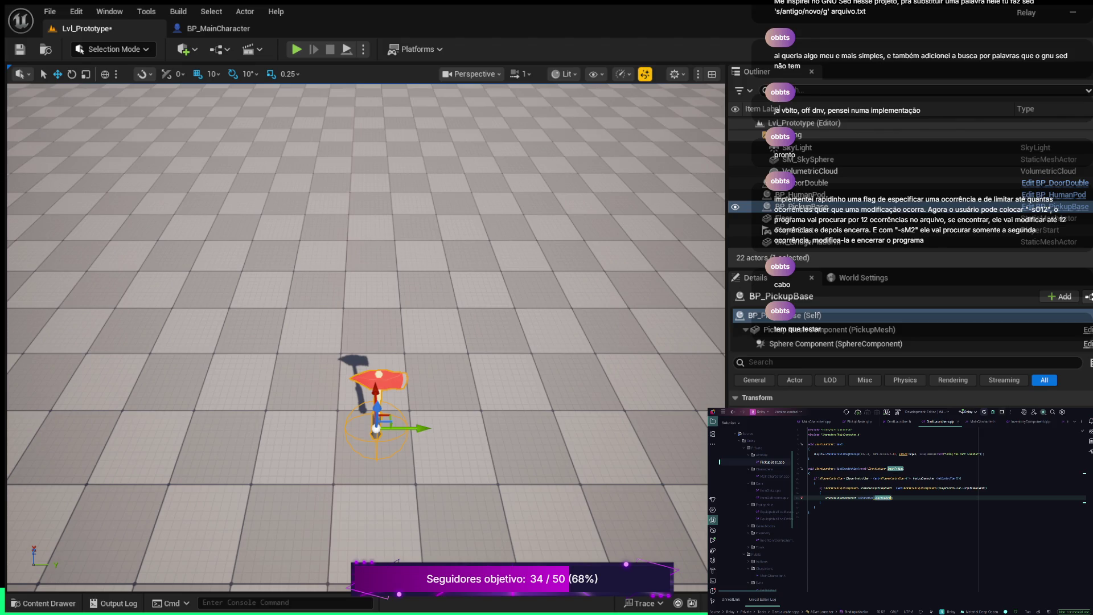
type(", this")
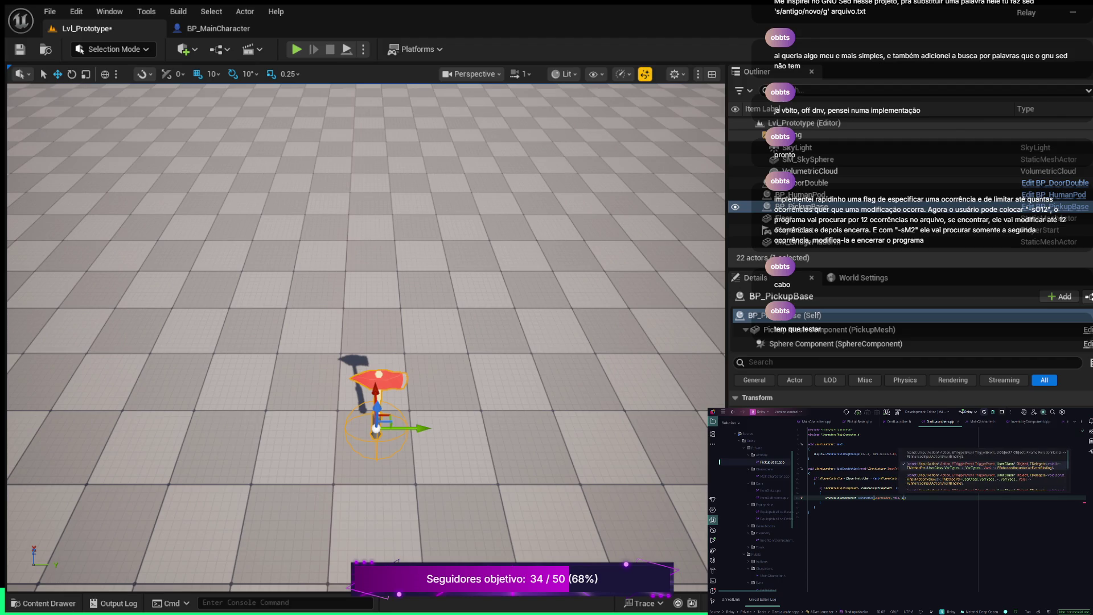
type("DartLauncher")
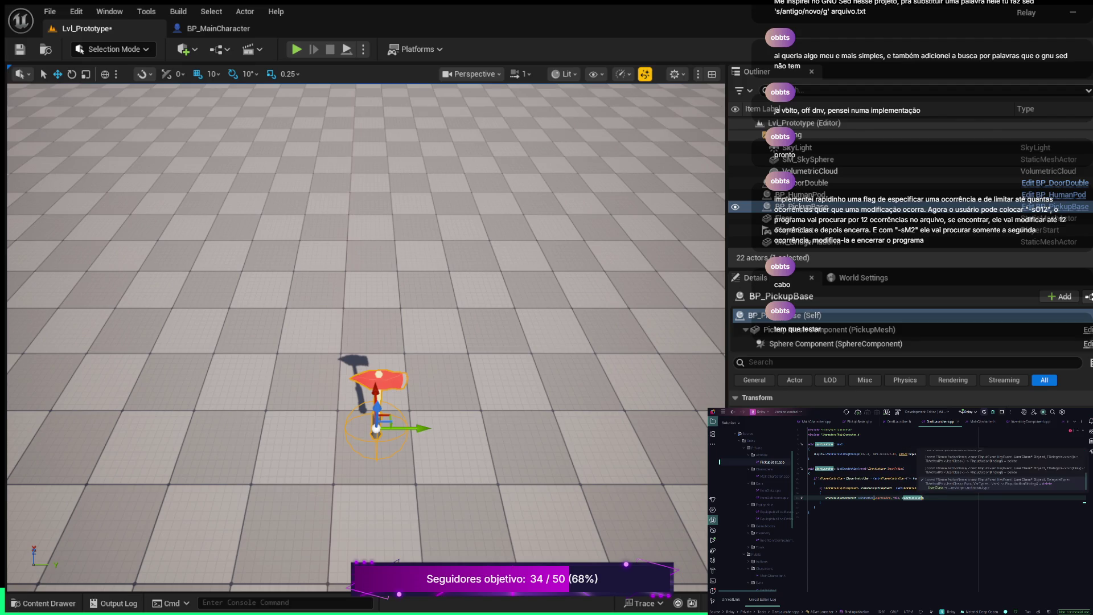
type("Fire")
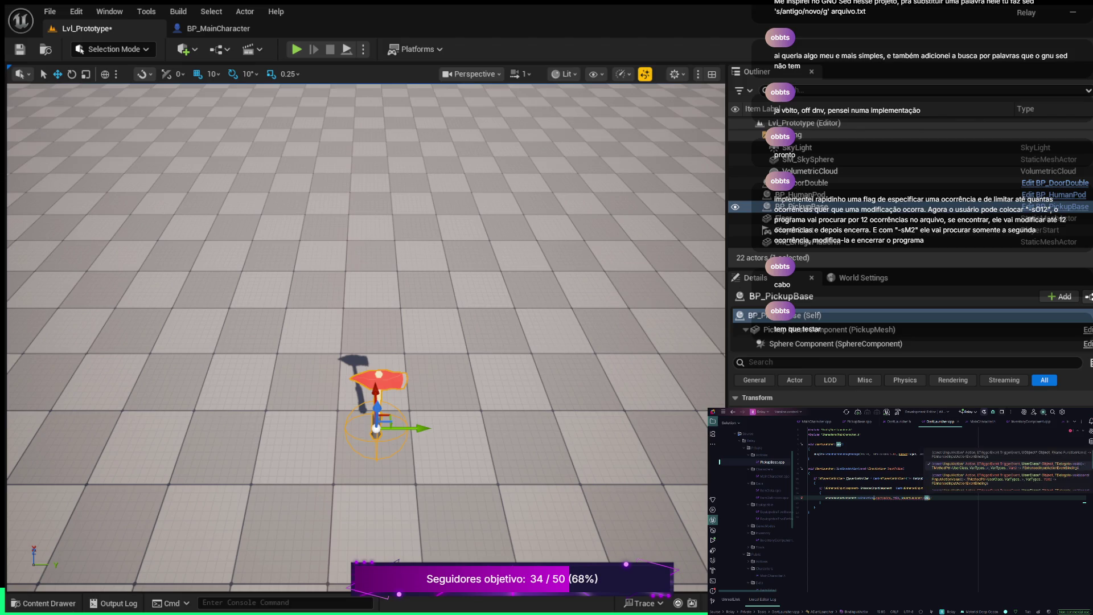
type(");")
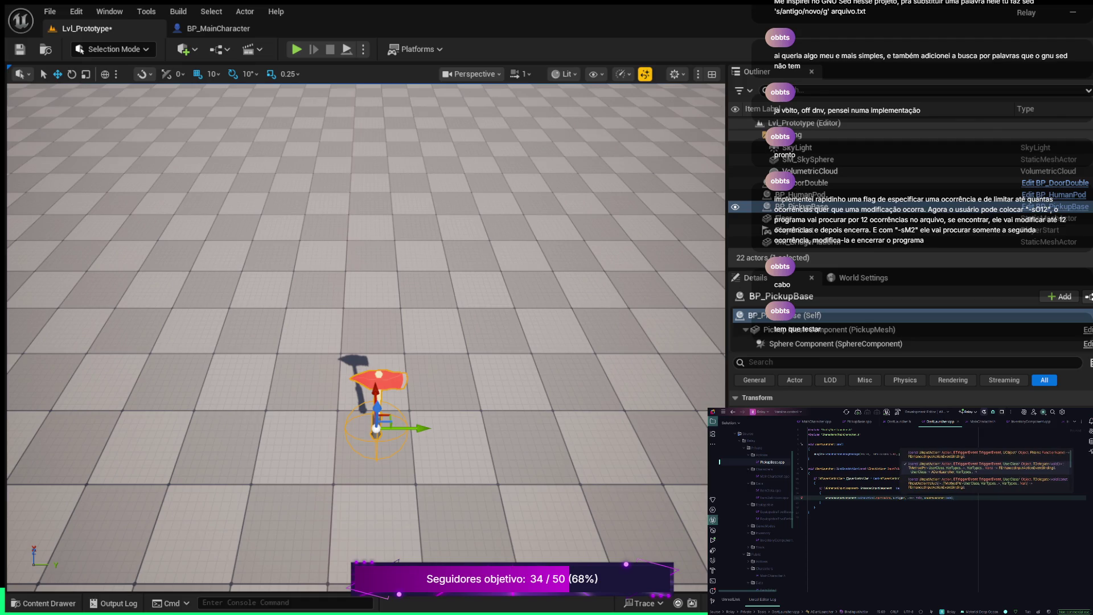
double_click(921, 498)
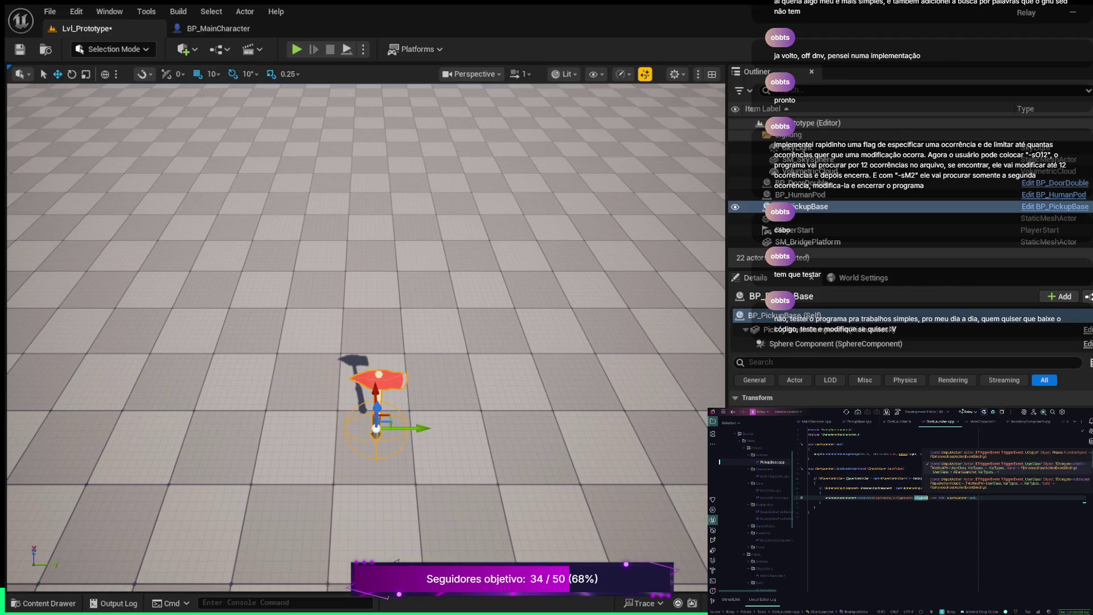
Close Rider's parameter hints, moving on to BP_MainCharacter's Event Graph in Unreal
key("Escape")
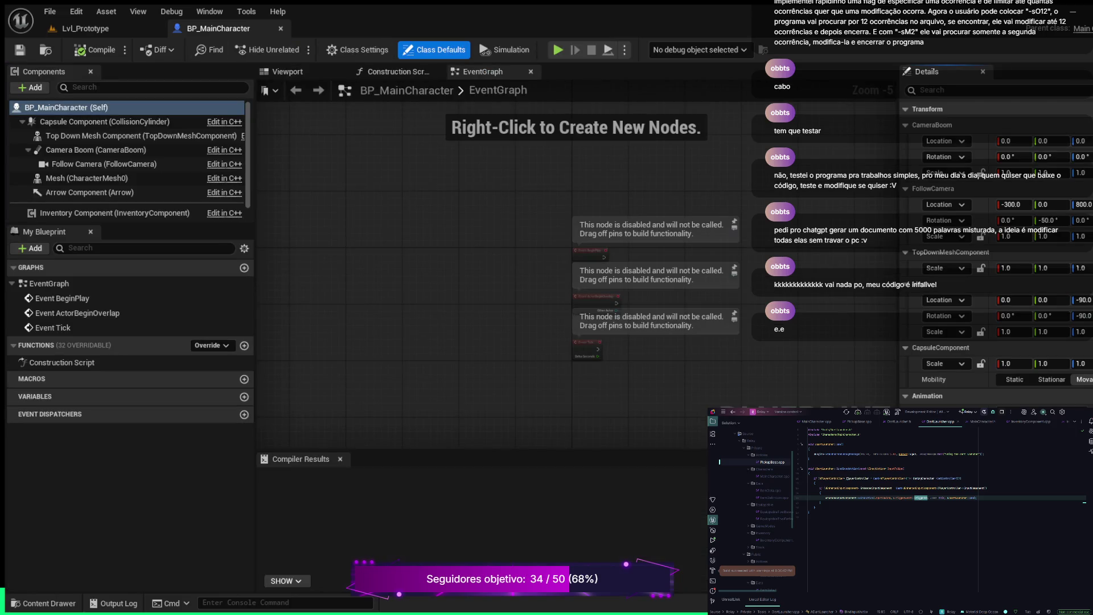
Run a Play In Editor test with Alt+P, holding W toward the flag, then stop
key("alt+p")
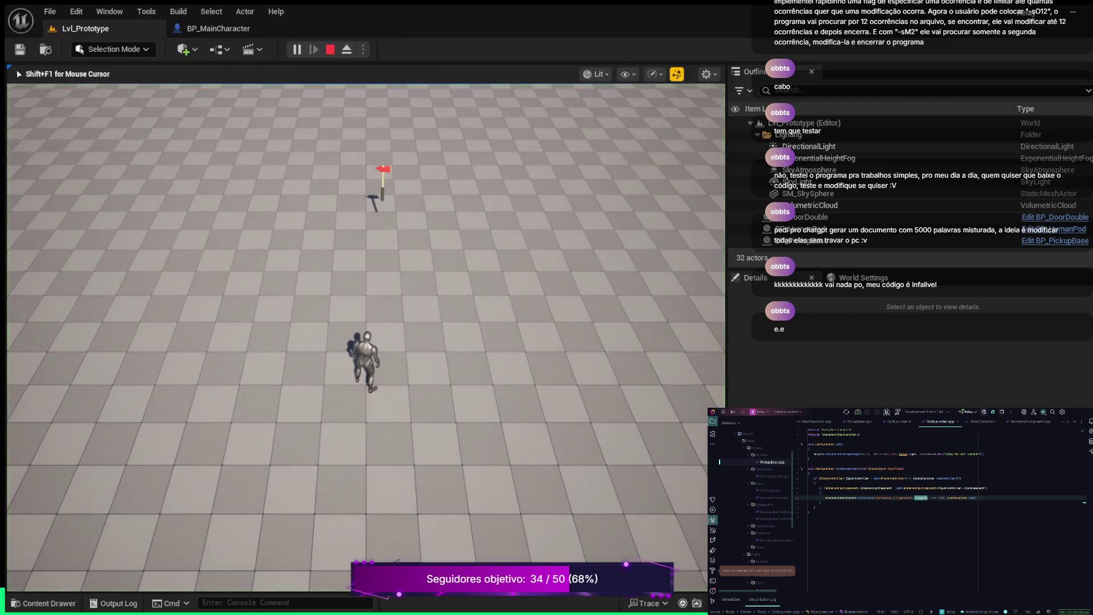
key("w")
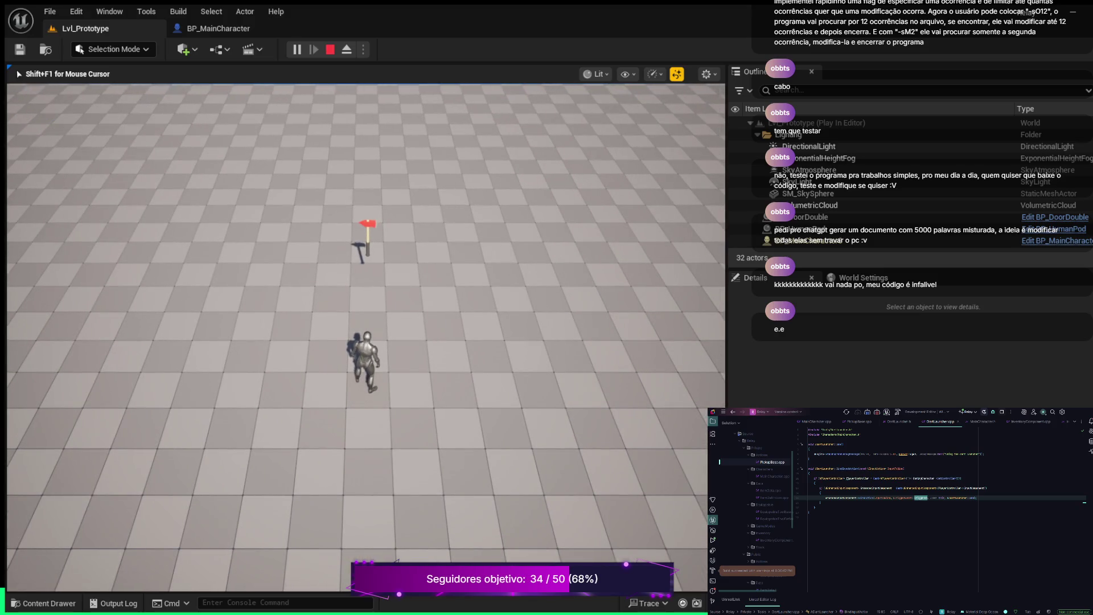
key("Escape")
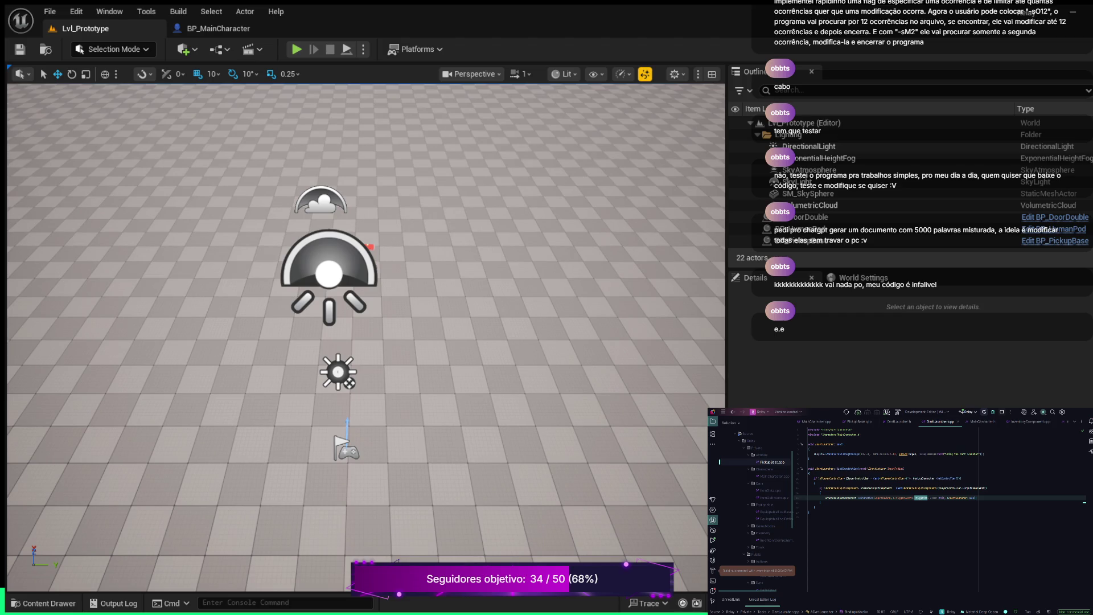
Open the Content Drawer on Content/Blueprints, showing Pickups, BP_MainCharacter and BP_RelayGameMode
scroll(366, 338, "down", 3)
scroll(366, 339, "up", 2)
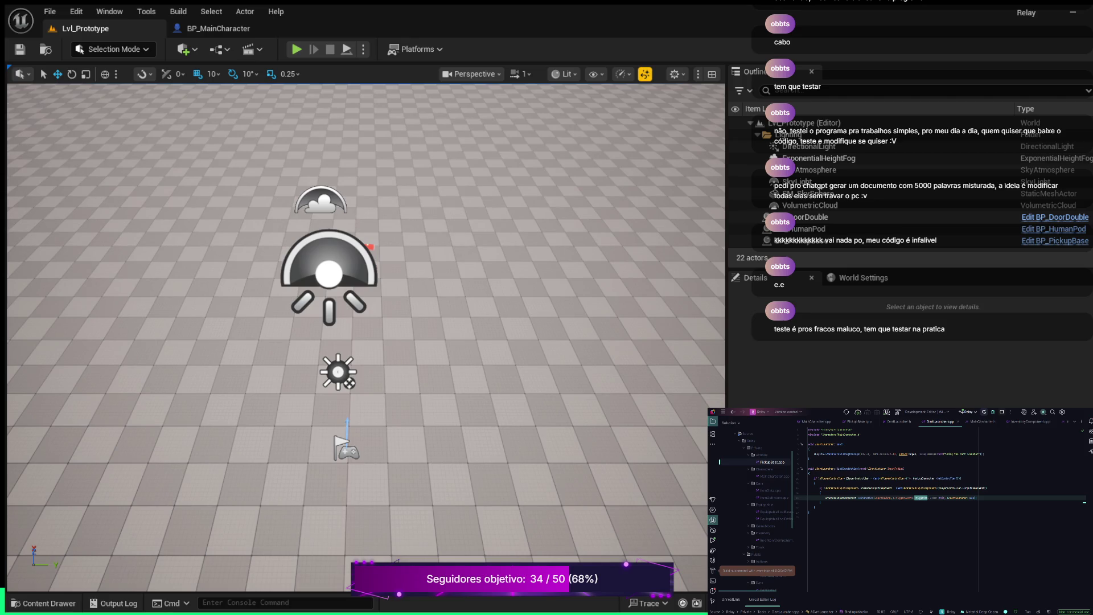
left_click(46, 602)
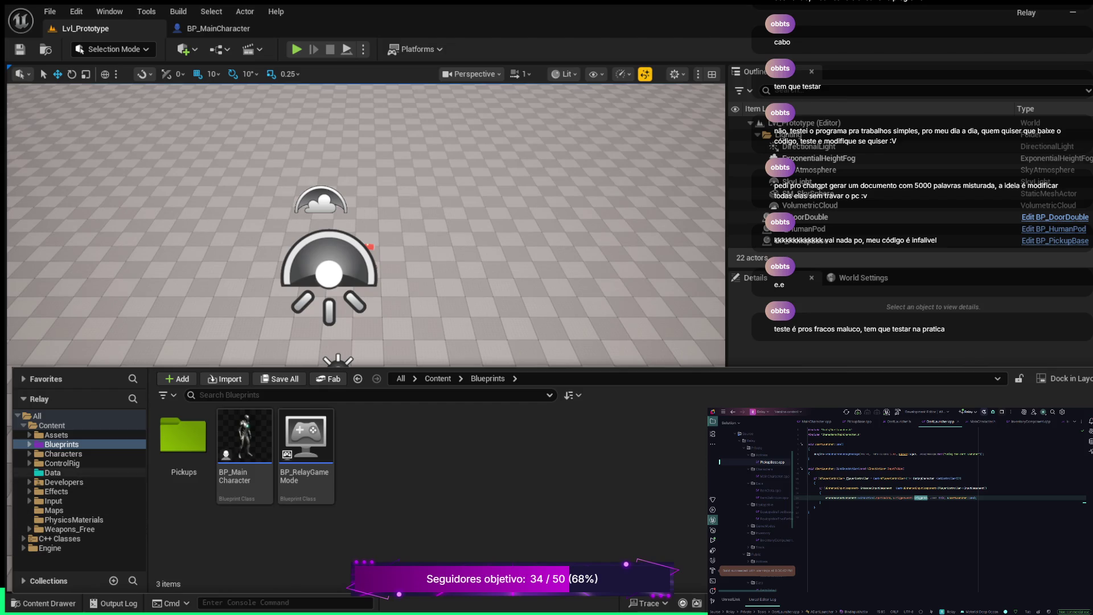
Navigate the folder tree to Characters/Heroes/Mannequin/Animations
left_click(63, 453)
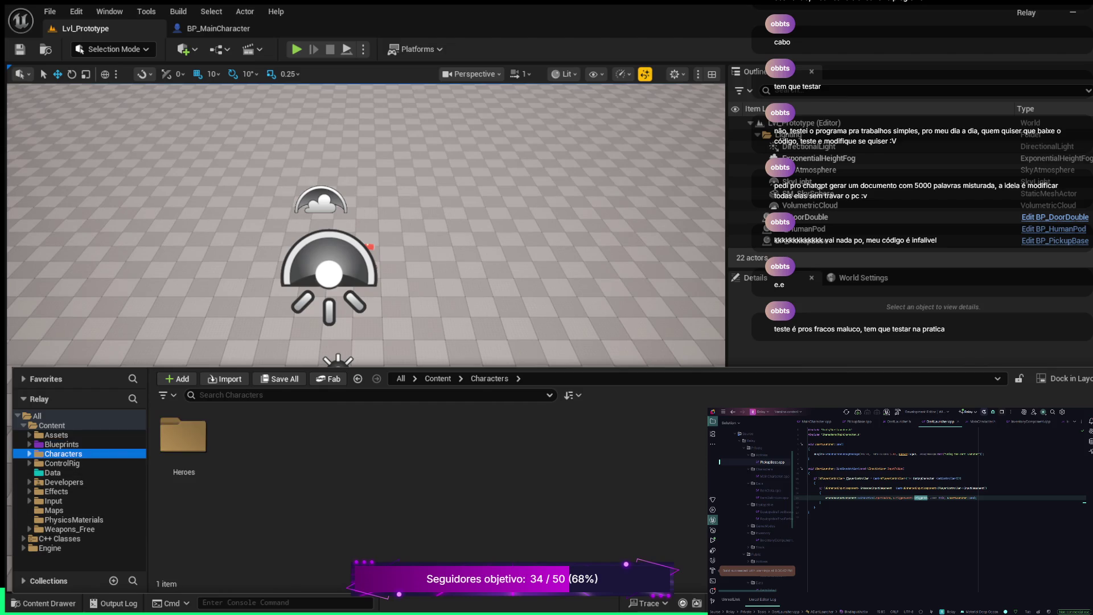
left_click(29, 454)
left_click(63, 462)
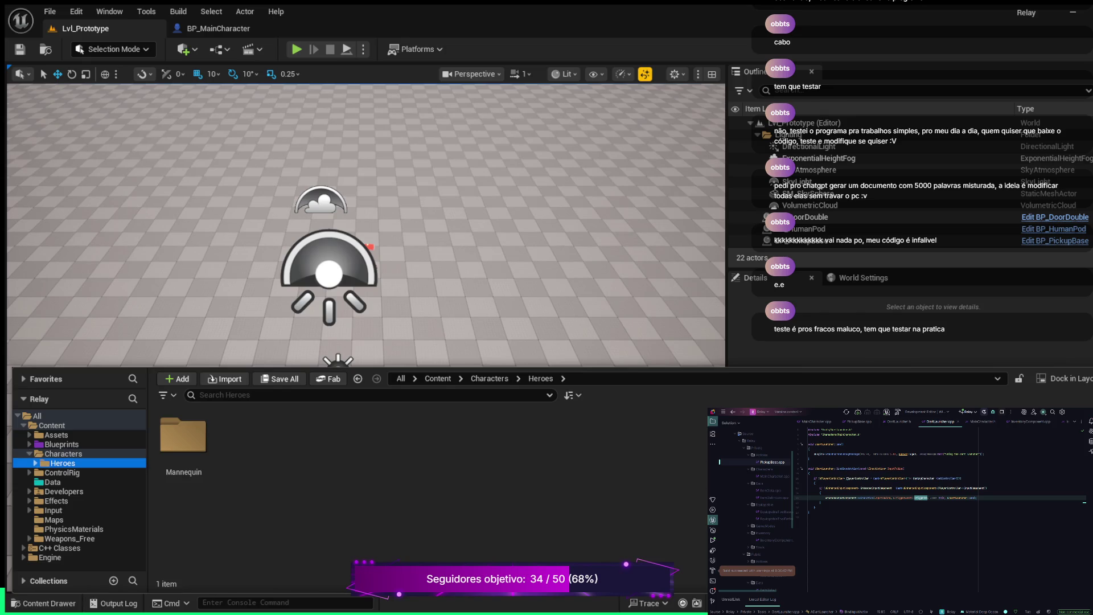
left_click(35, 462)
left_click(41, 472)
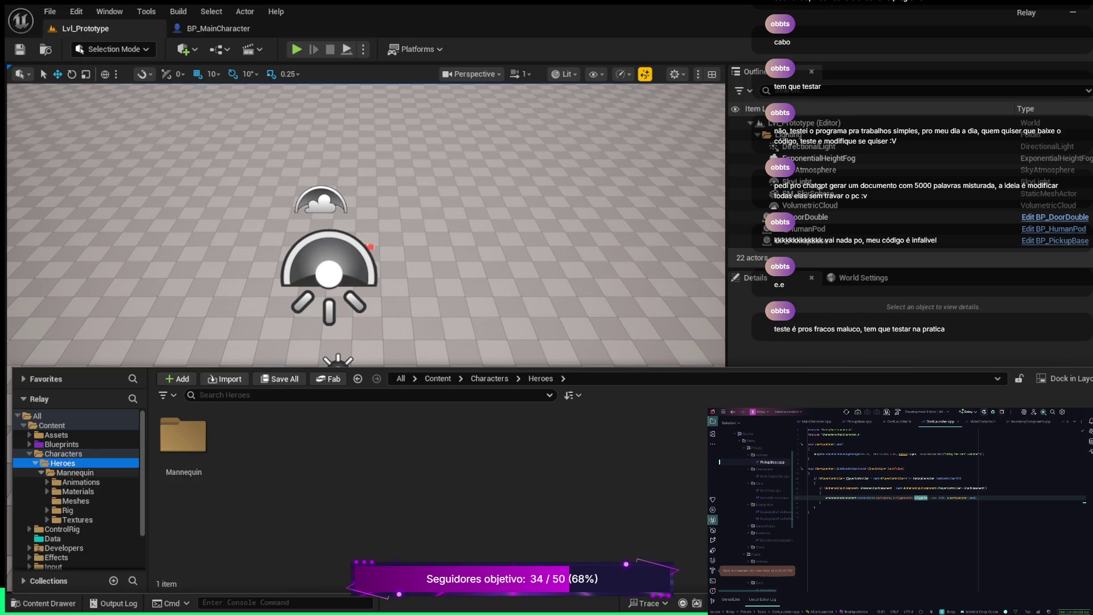
left_click(81, 482)
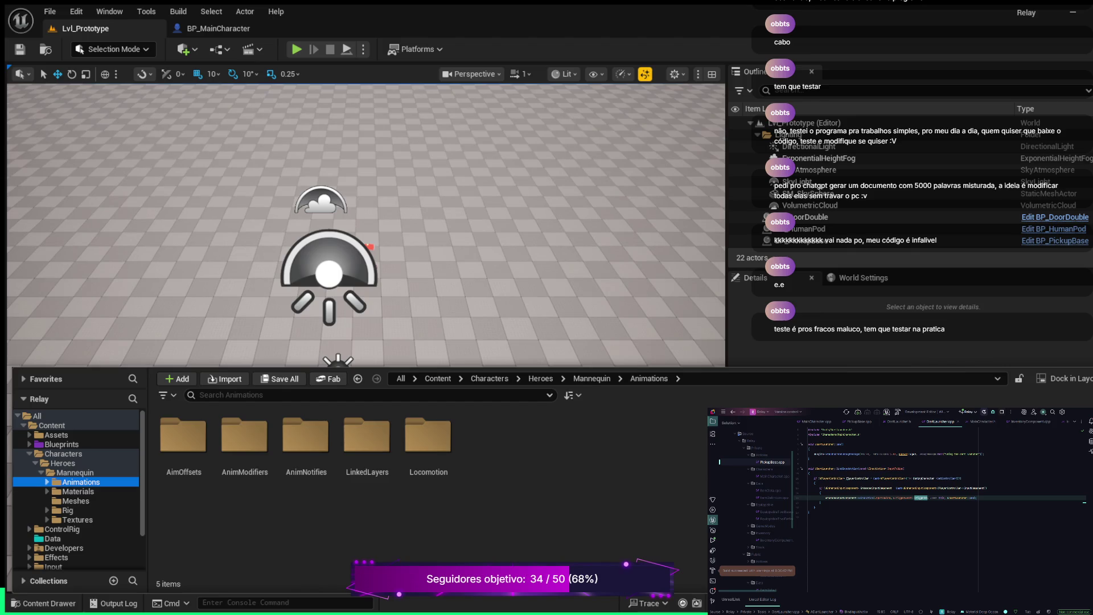
Look through AimOffsets, AnimModifiers, AnimNotifies, LinkedLayers and the Locomotion weapon folders
double_click(183, 436)
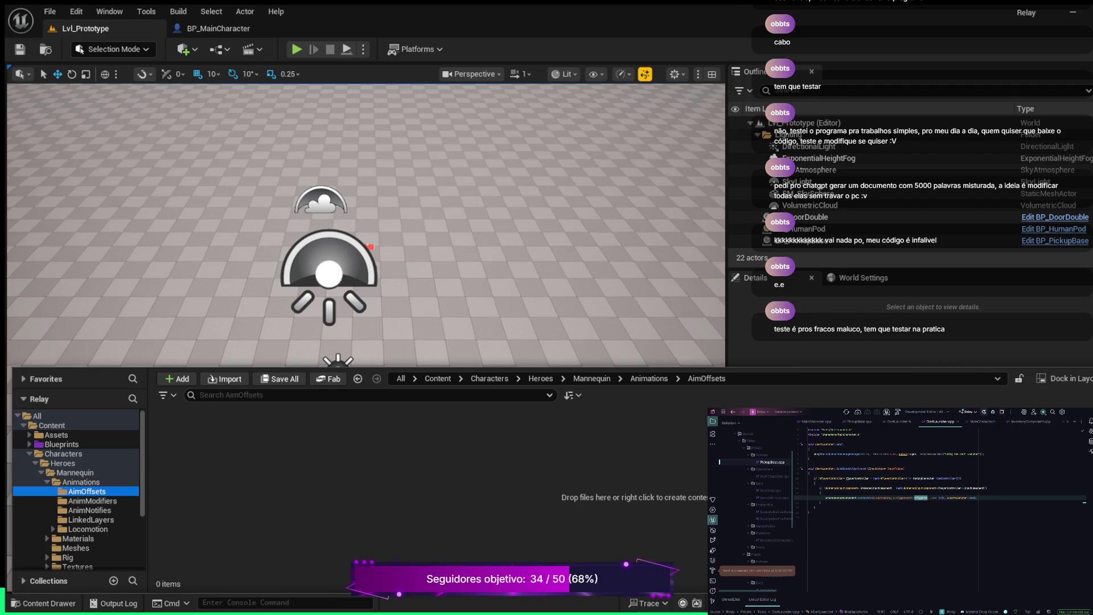
left_click(93, 501)
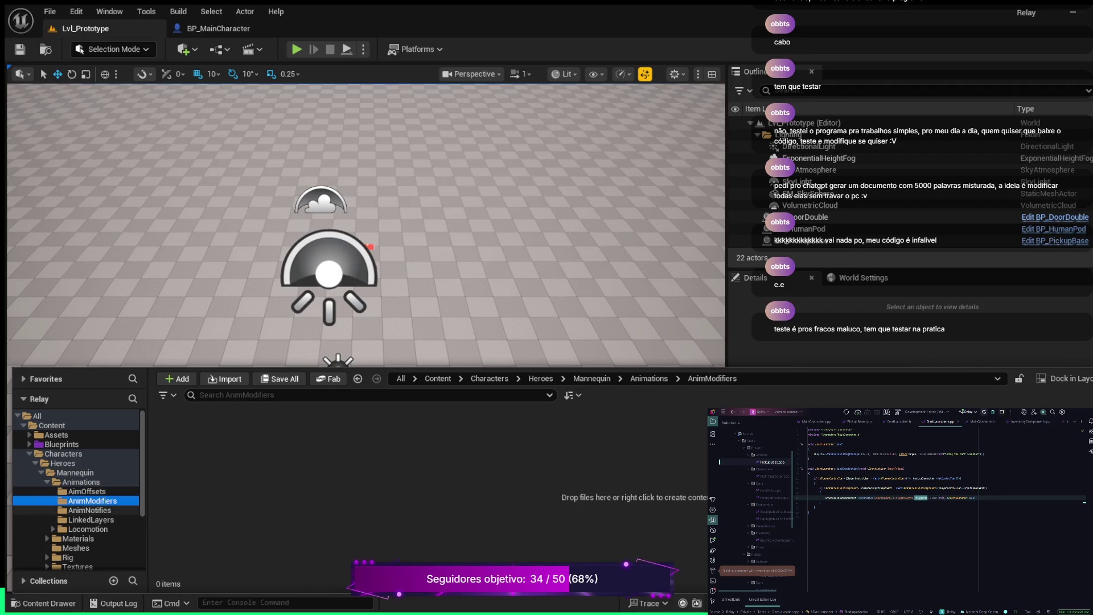
left_click(90, 510)
left_click(91, 520)
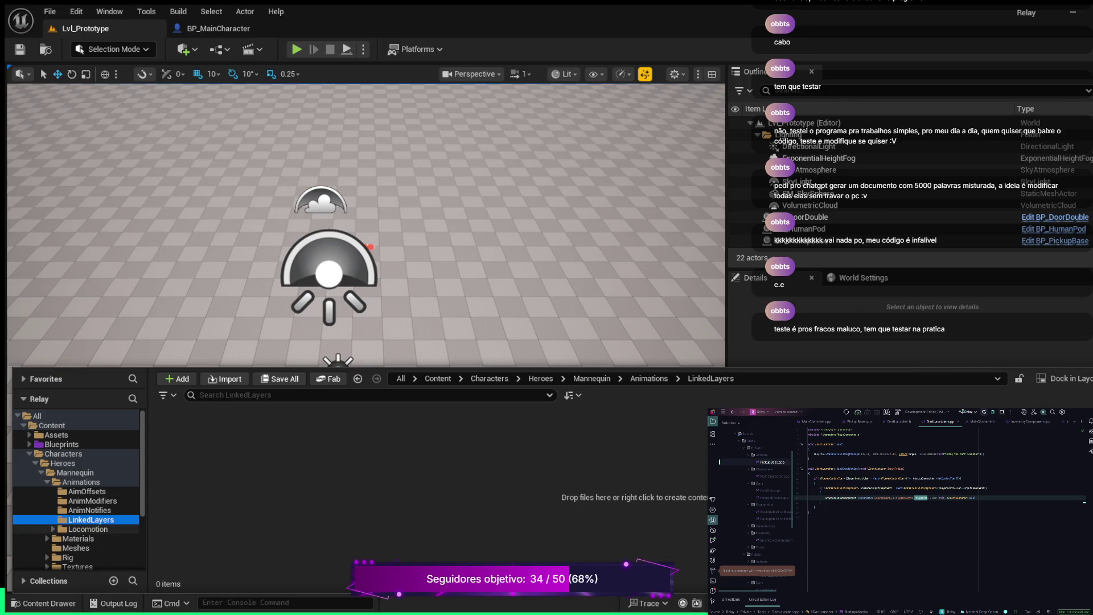
left_click(88, 529)
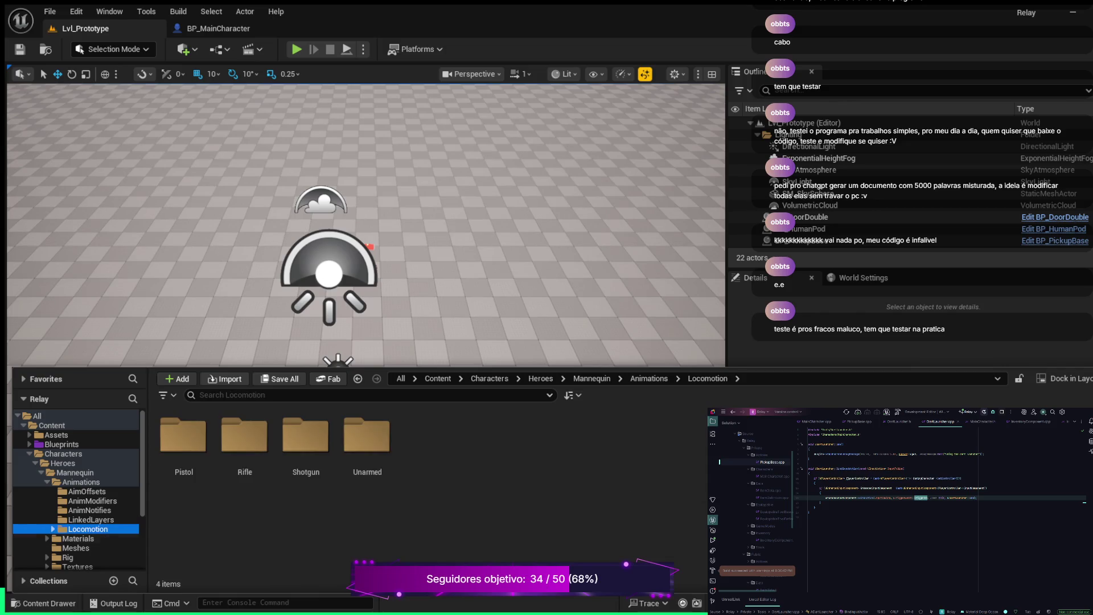
key("Right")
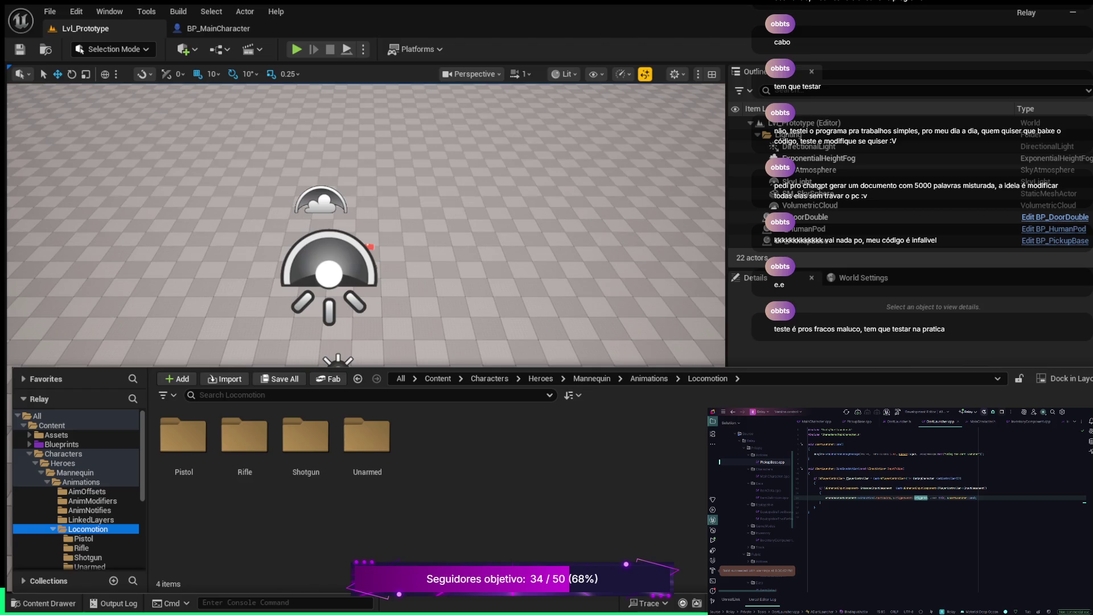
left_click(84, 538)
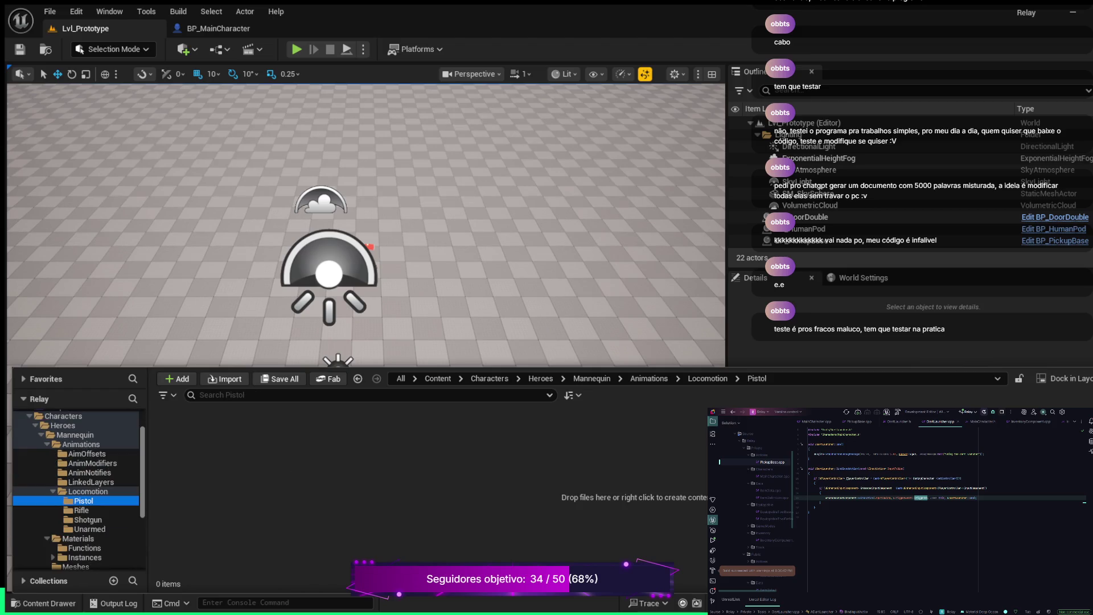
key("Down")
key("Down")
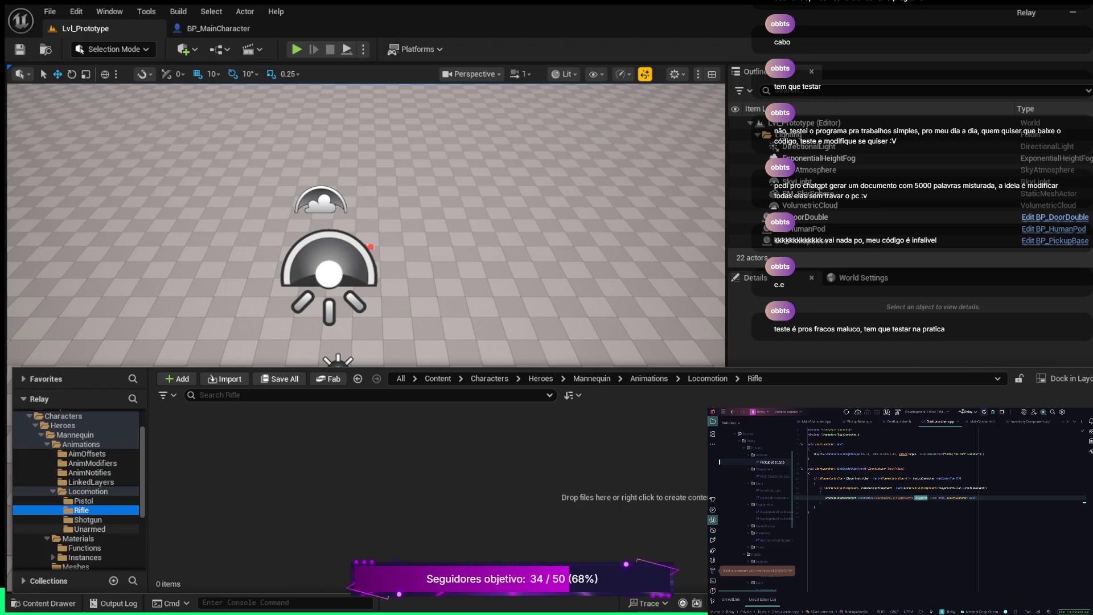
left_click(89, 529)
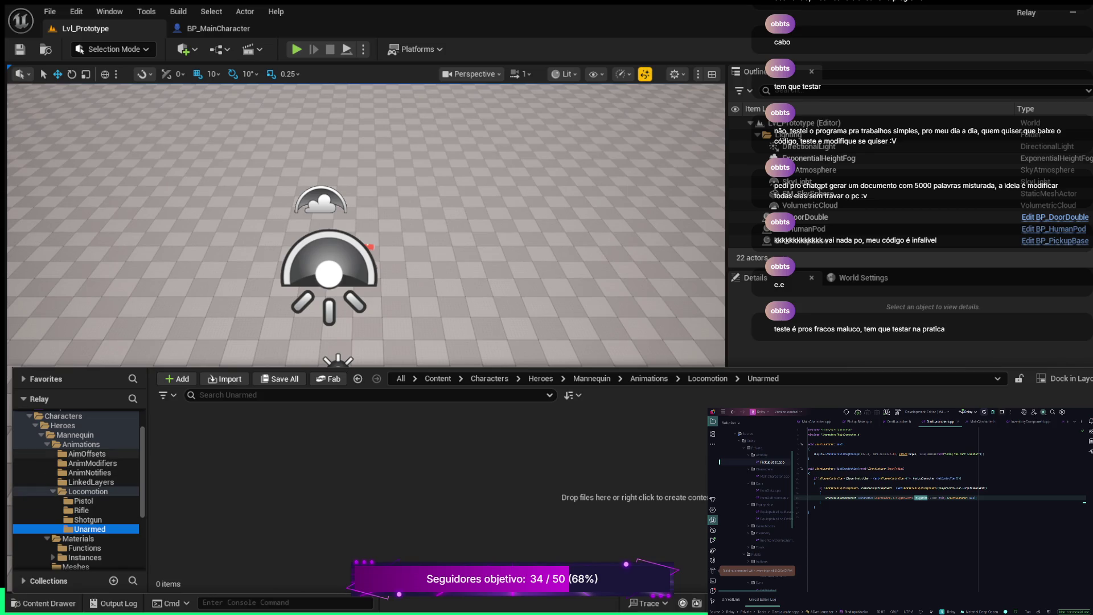
Step through the Animations subfolders again down to Locomotion's Shotgun, then open Materials
left_click(93, 463)
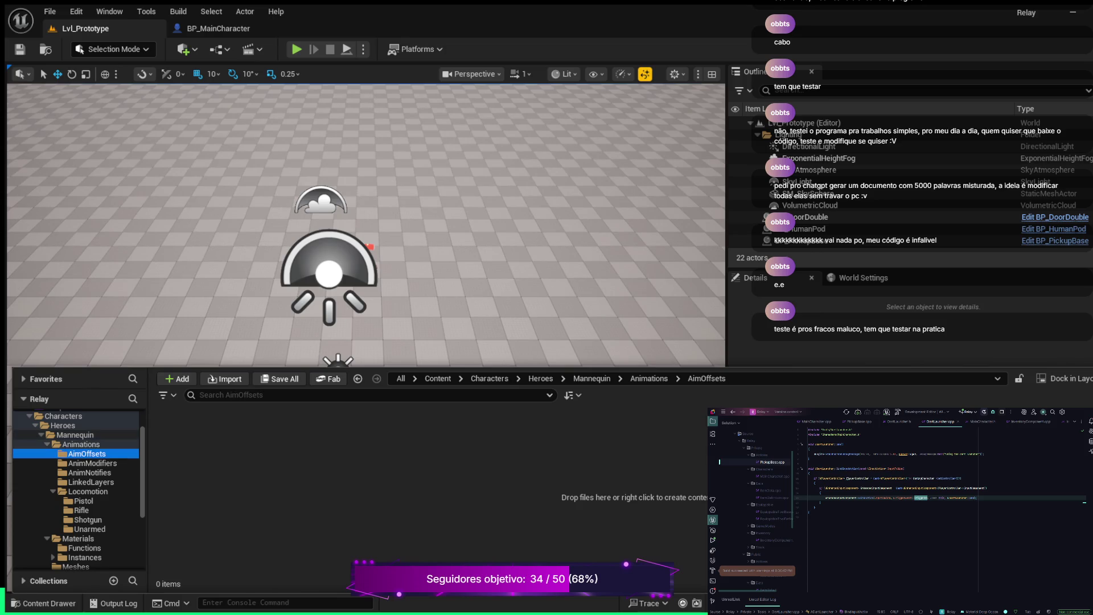
left_click(81, 444)
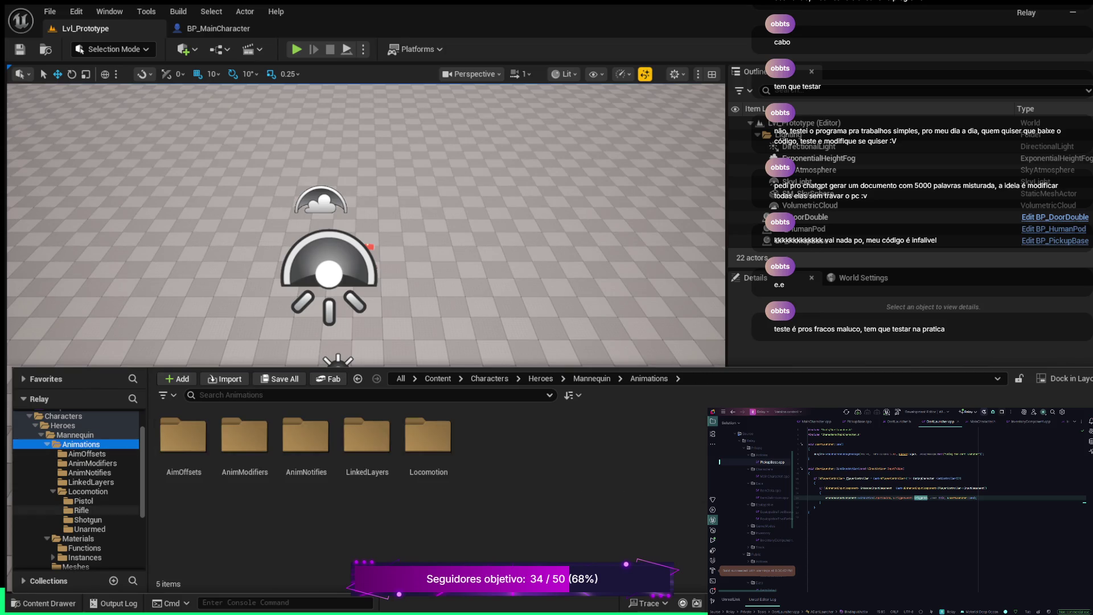
left_click(86, 454)
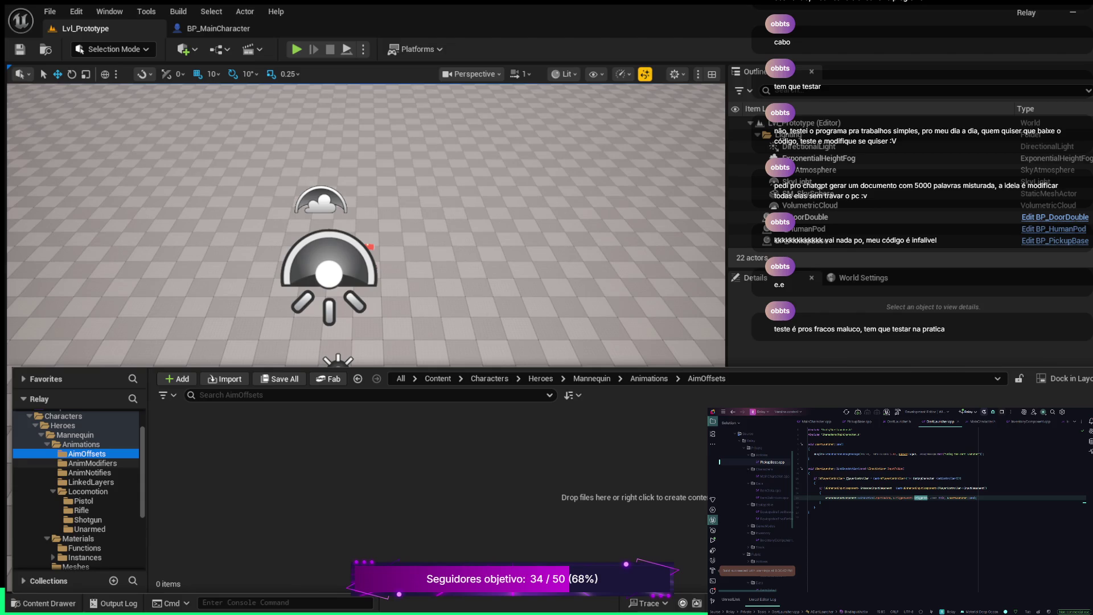
left_click(88, 463)
left_click(88, 473)
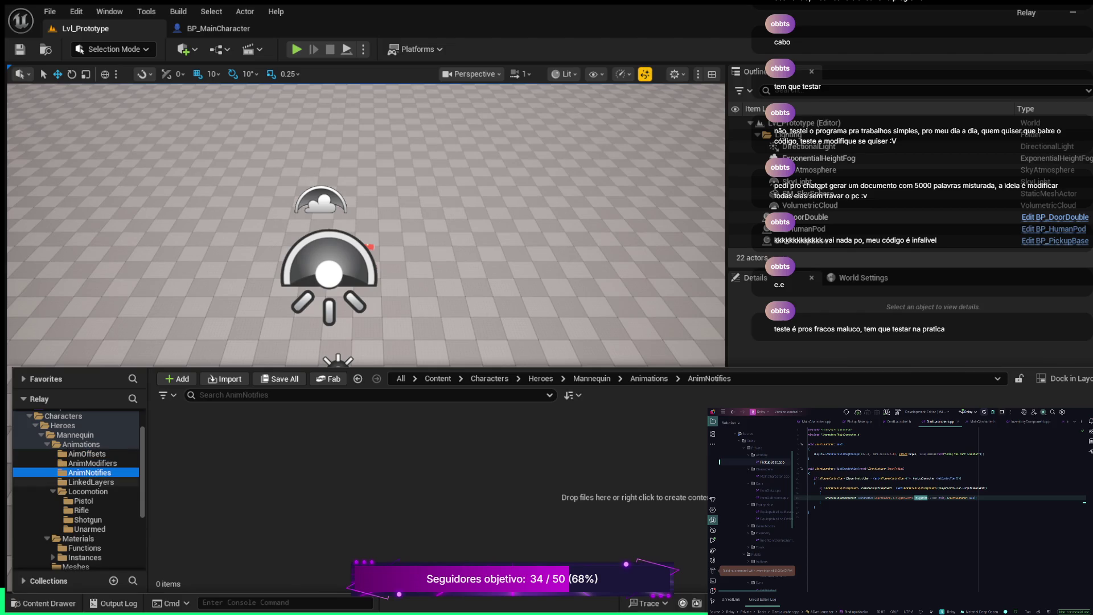
left_click(88, 482)
left_click(88, 491)
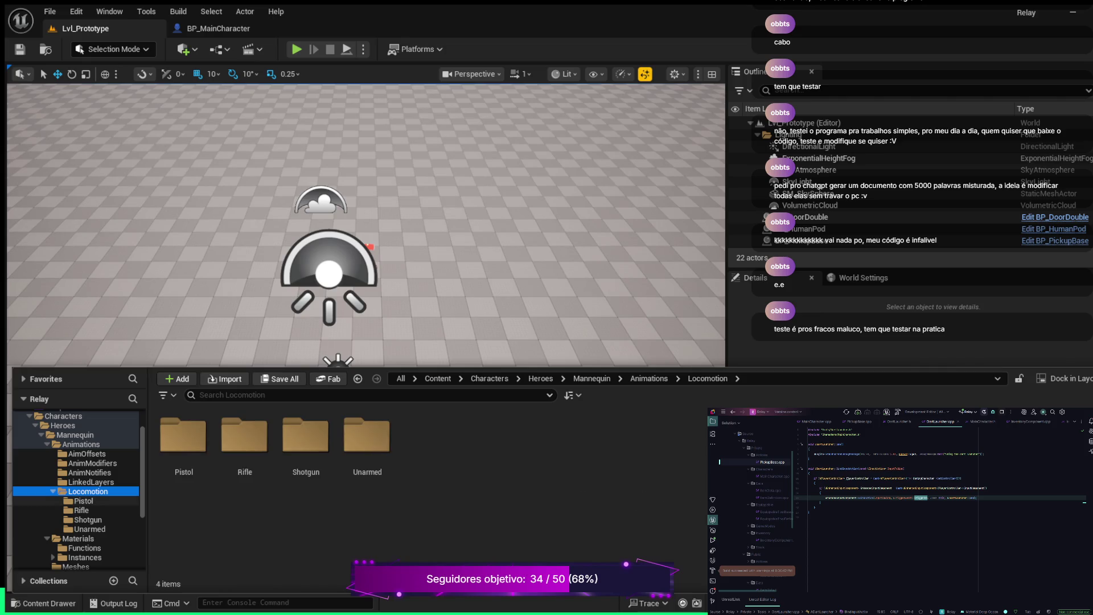
left_click(84, 501)
left_click(82, 510)
left_click(88, 520)
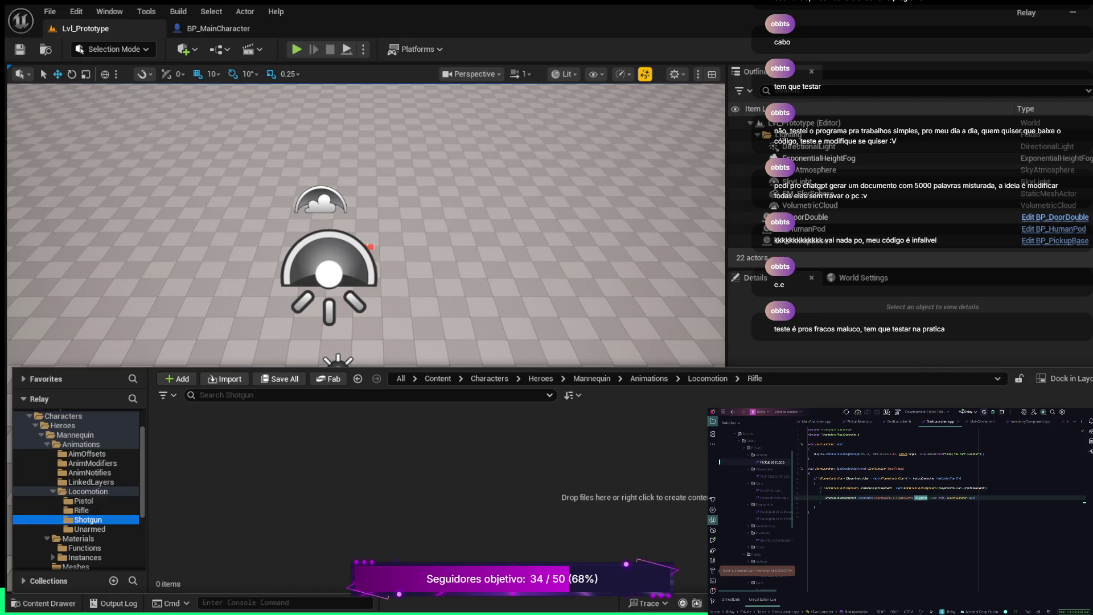
scroll(77, 484, "down", 2)
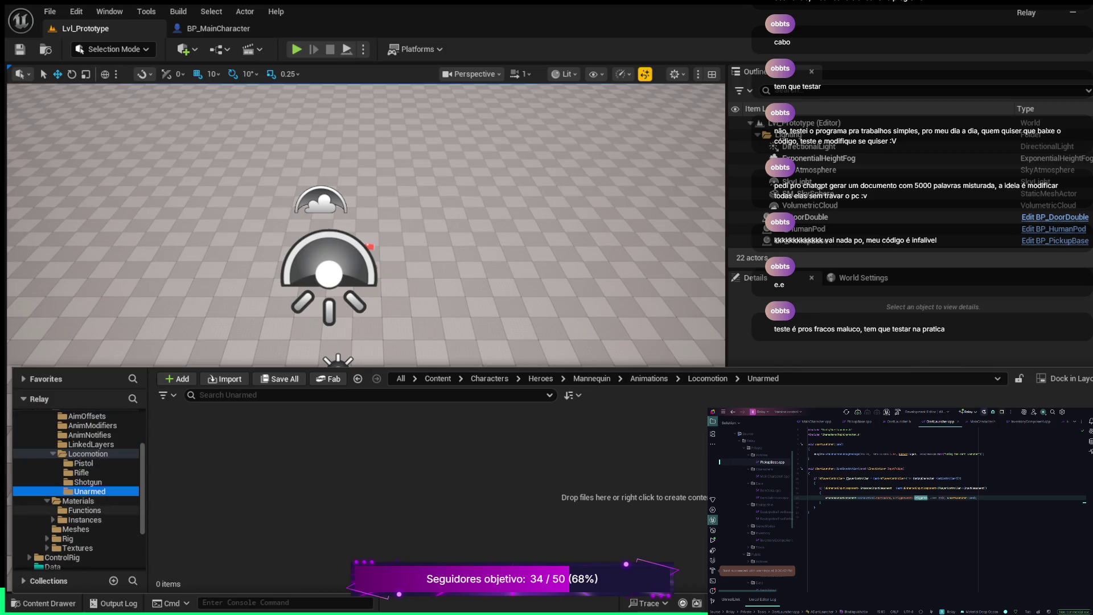
left_click(78, 501)
Browse the Materials Functions, Instances and Quinn folders, then the Mannequin Meshes folder
left_click(84, 510)
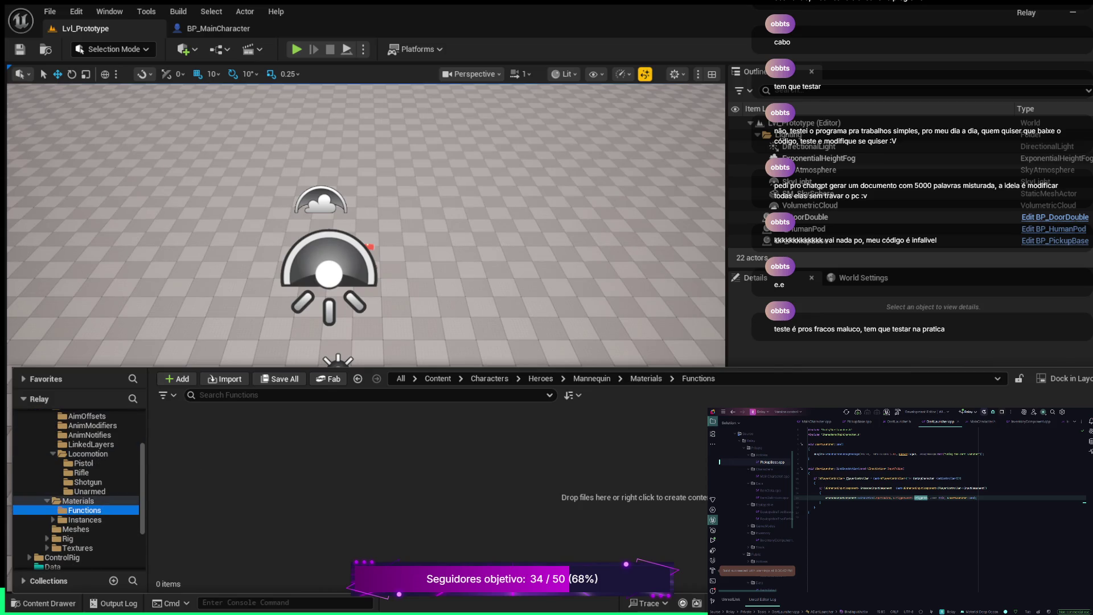
left_click(84, 519)
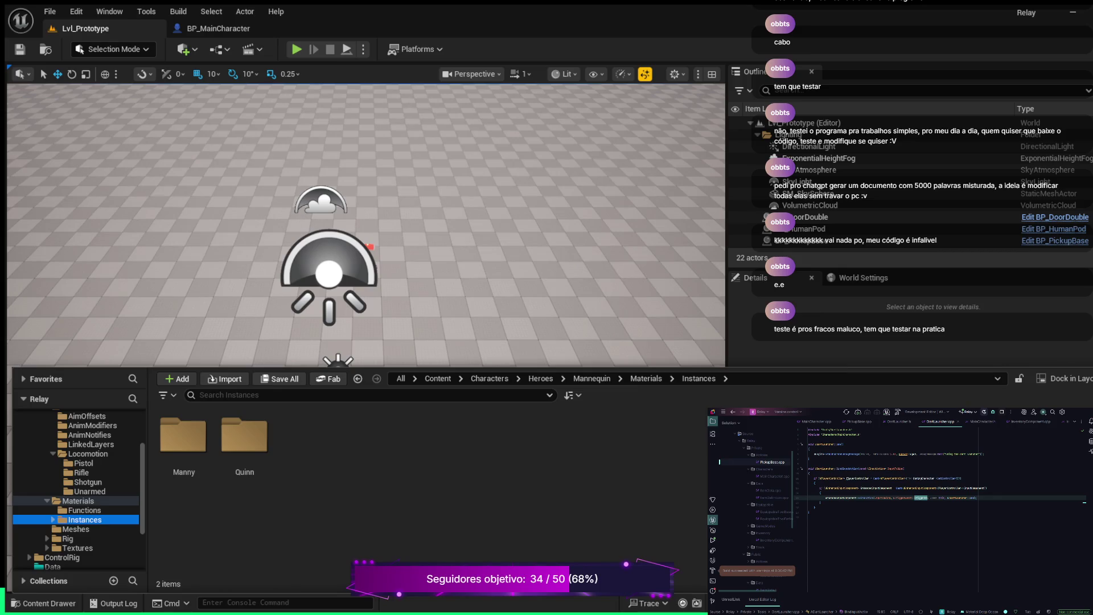
left_click(53, 520)
left_click(83, 538)
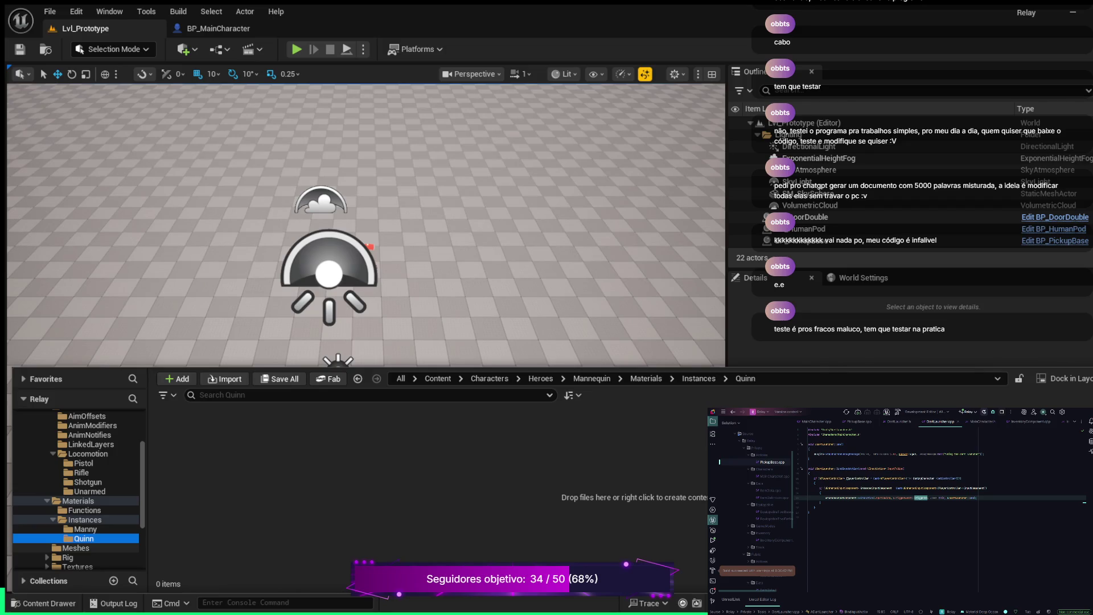
left_click(75, 548)
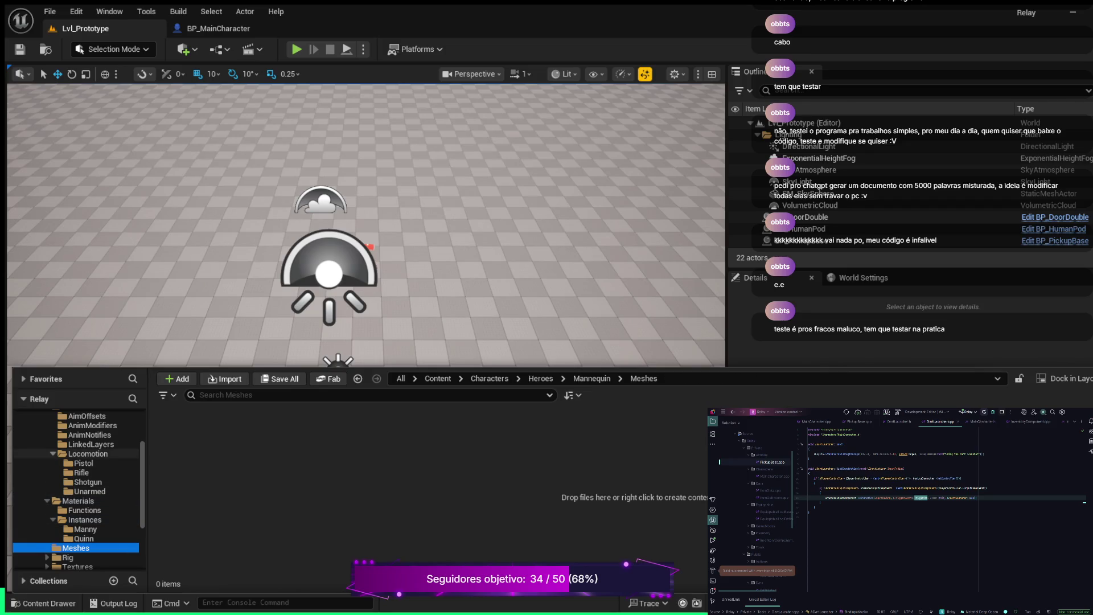
Collapse and re-expand Locomotion, Instances and Materials, ending on Locomotion's Pistol, Rifle, Shotgun, Unarmed
left_click(53, 453)
left_click(53, 453)
left_click(53, 519)
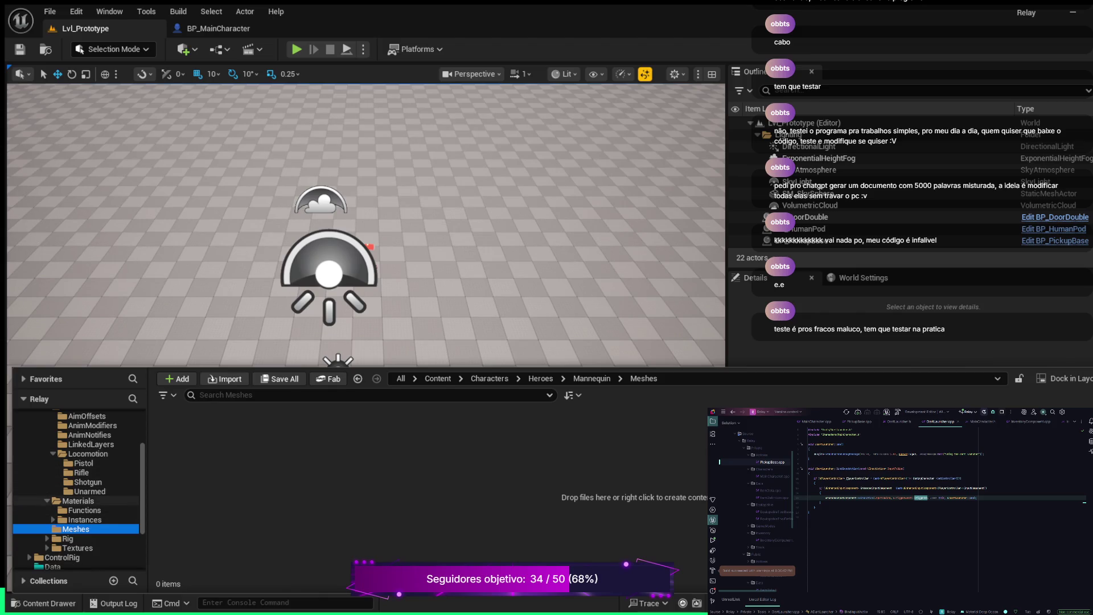
left_click(47, 501)
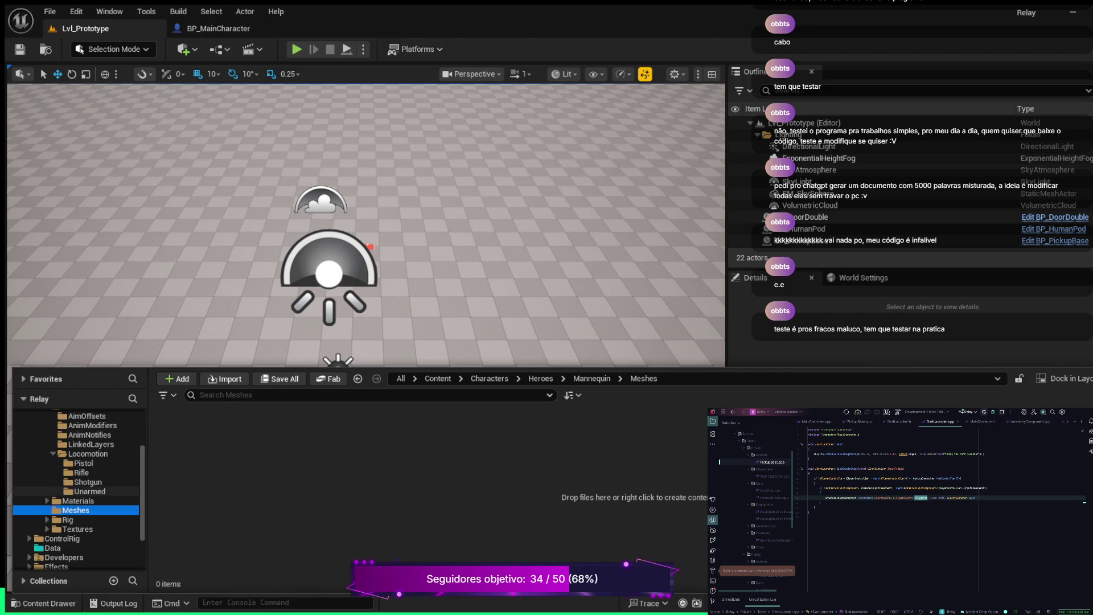
left_click(78, 500)
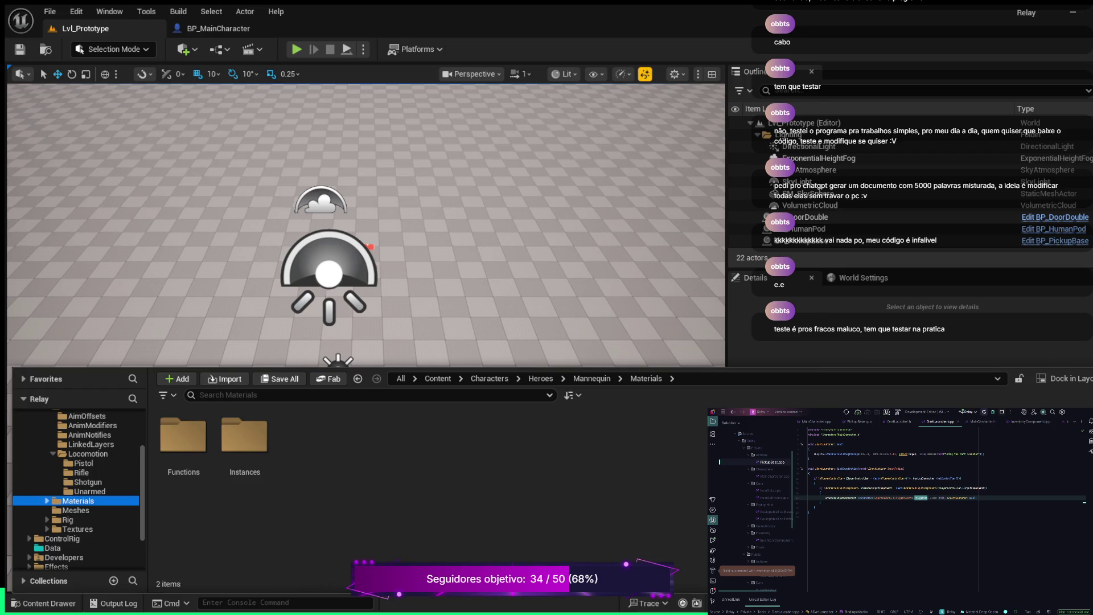
left_click(53, 454)
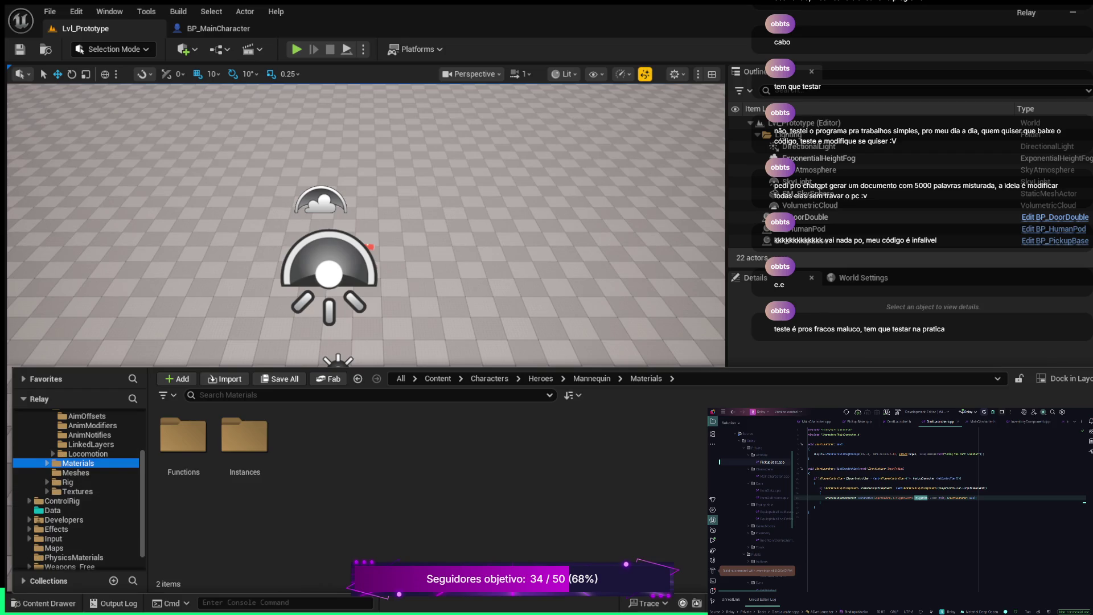
left_click(85, 454)
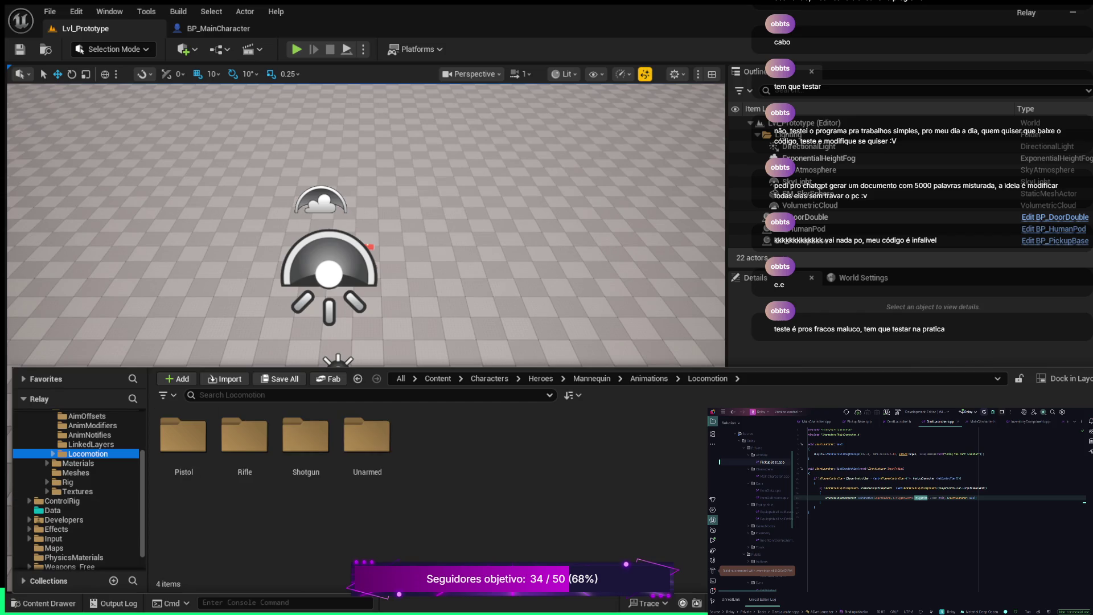
left_click(400, 378)
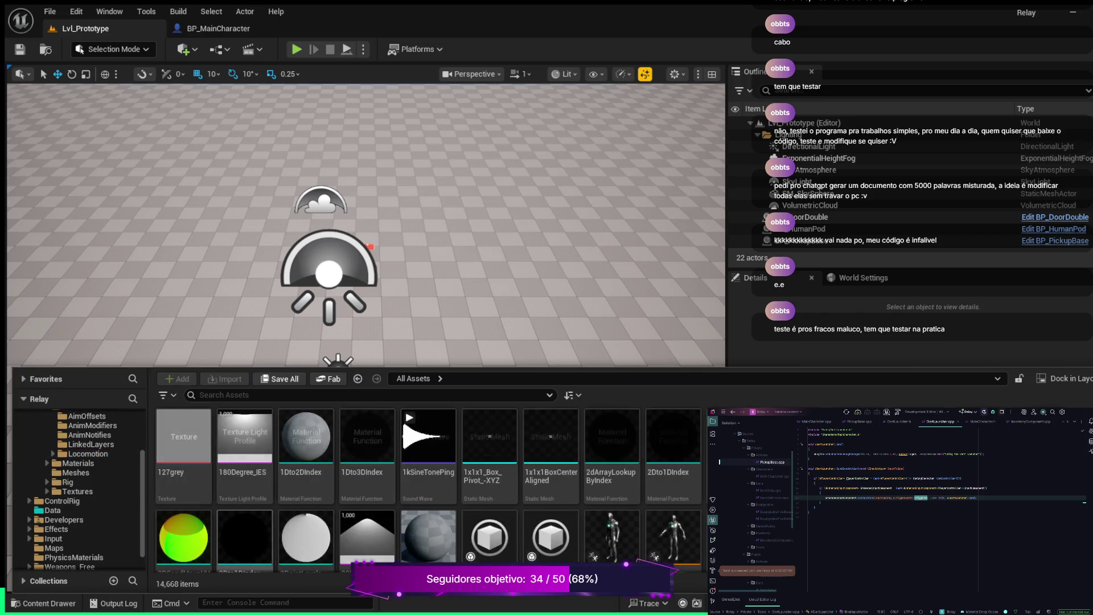
scroll(74, 455, "up", 2)
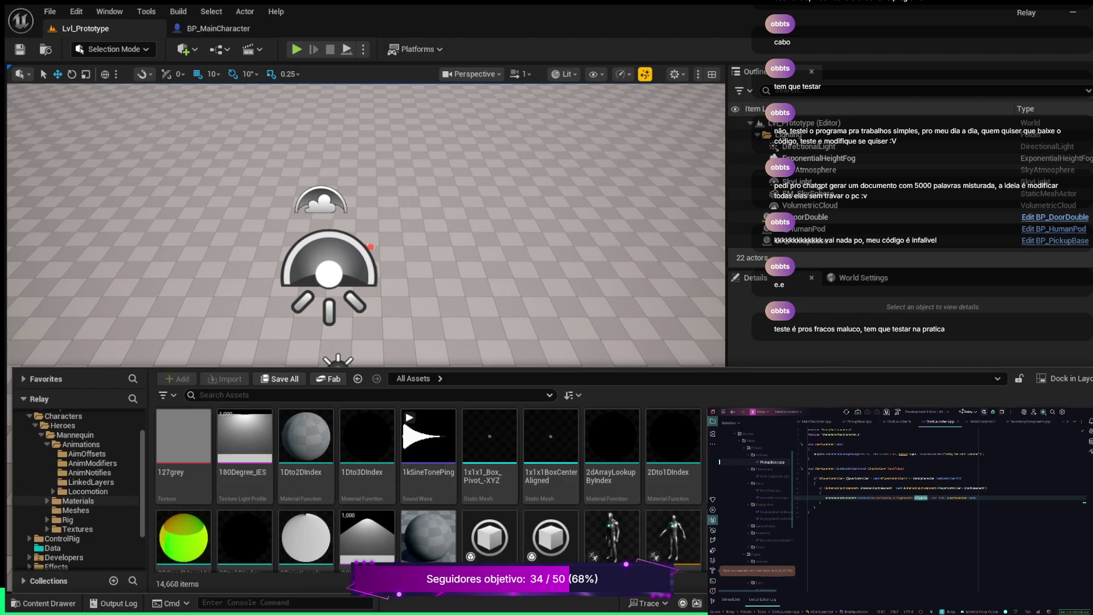
left_click(81, 444)
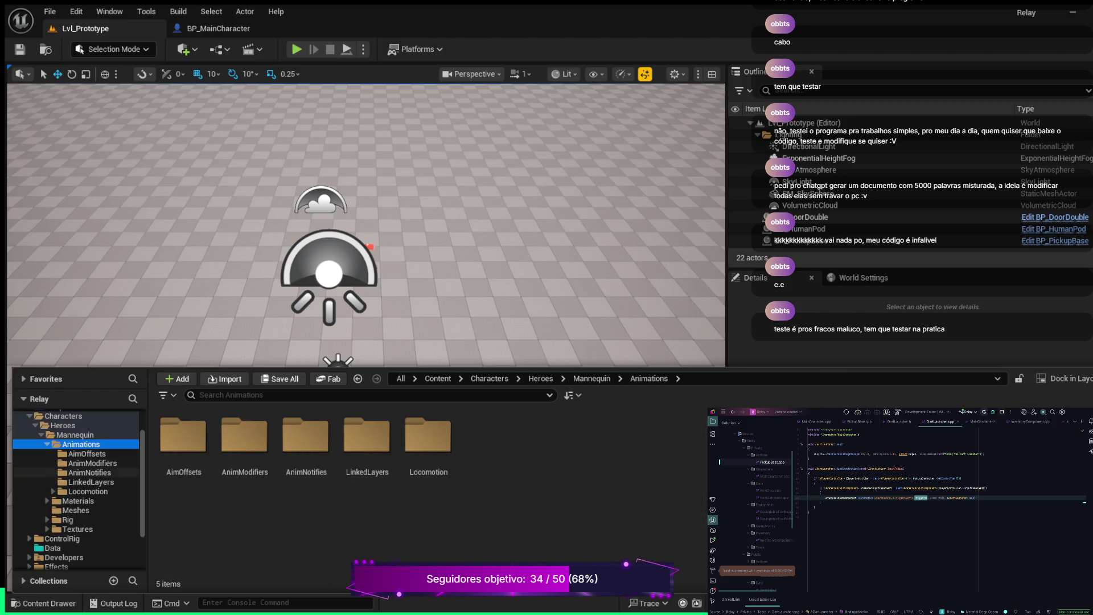
left_click(87, 453)
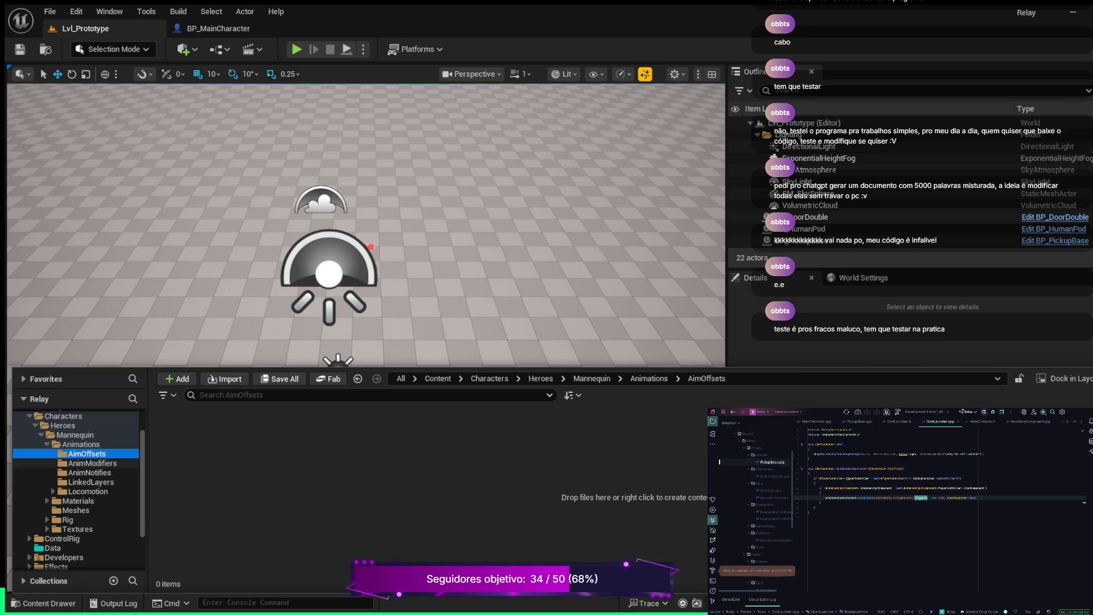
left_click(92, 463)
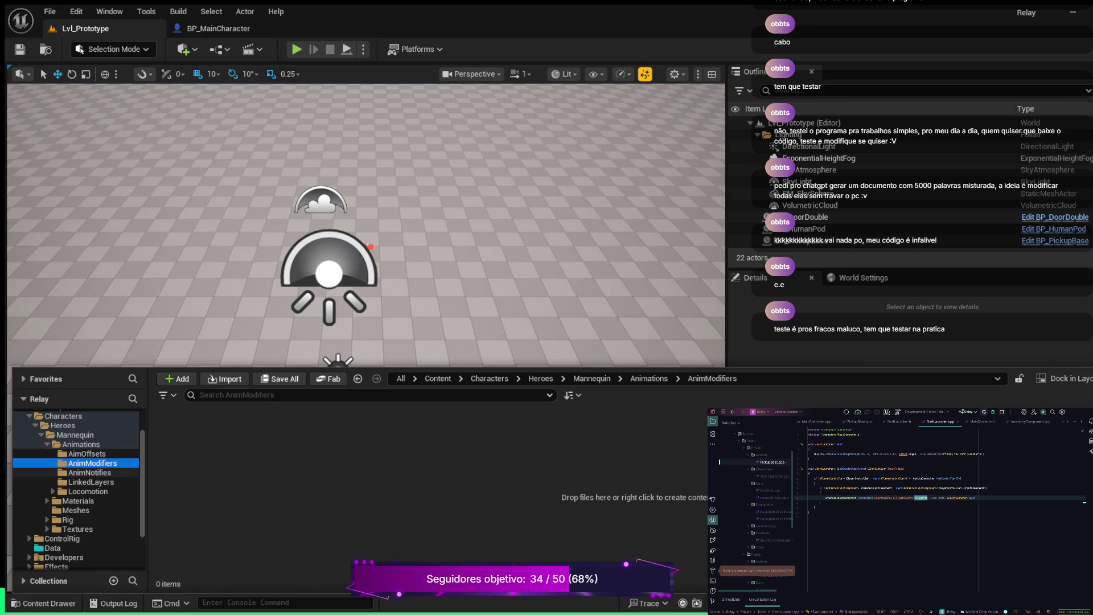
left_click(90, 473)
left_click(91, 482)
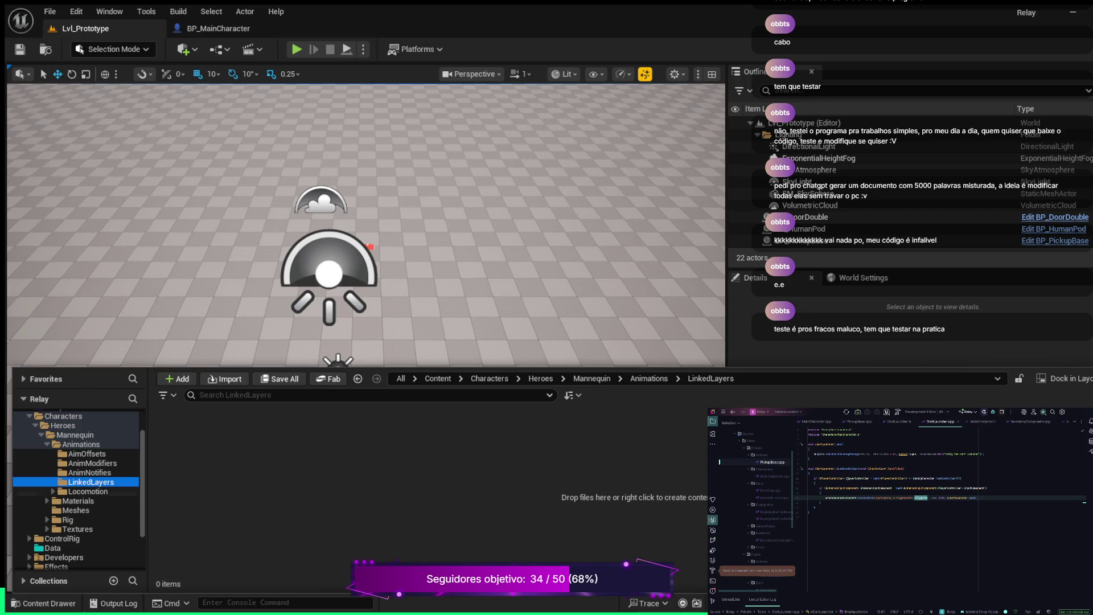
left_click(88, 491)
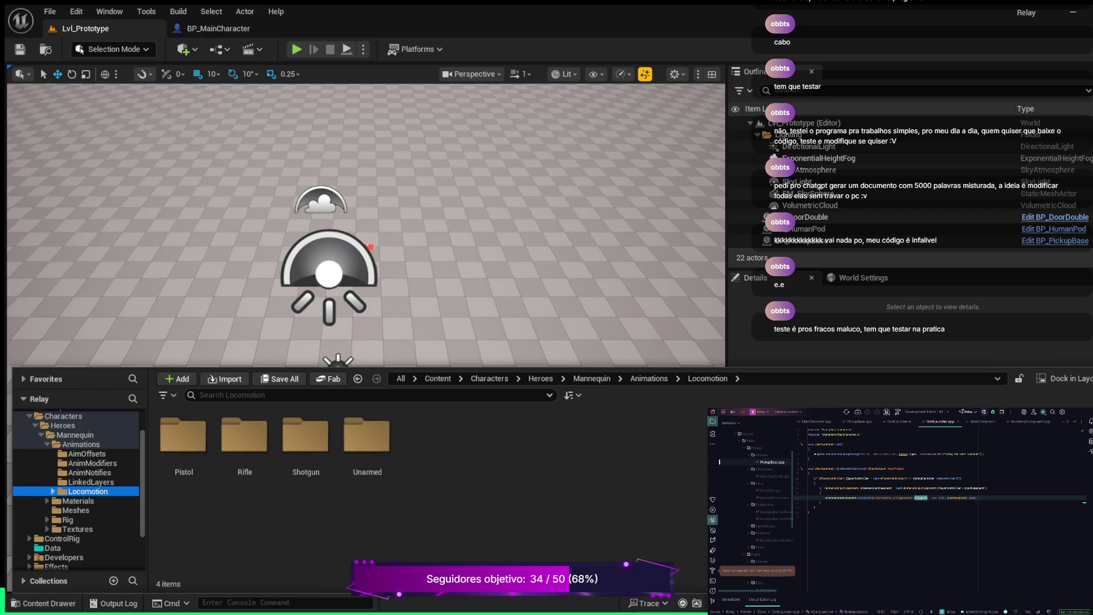
double_click(183, 435)
left_click(81, 510)
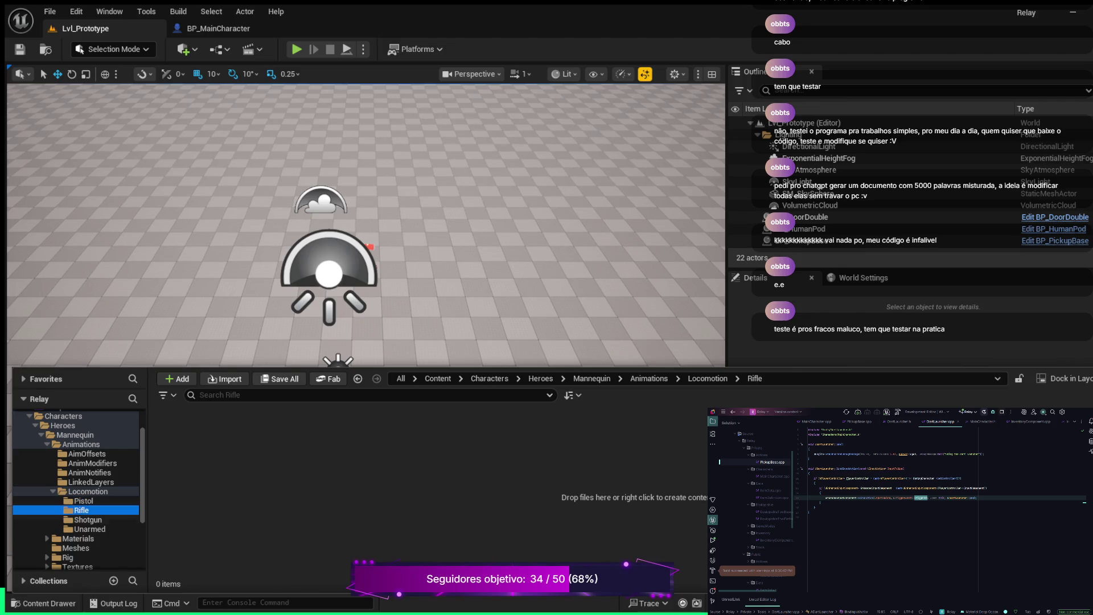
left_click(87, 520)
left_click(89, 529)
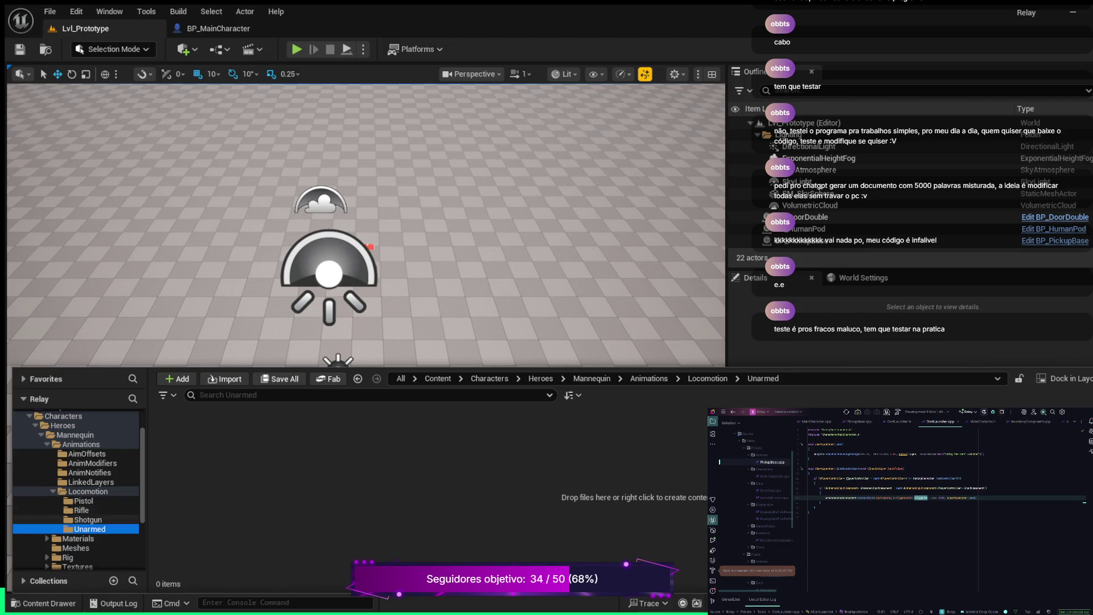
double_click(88, 491)
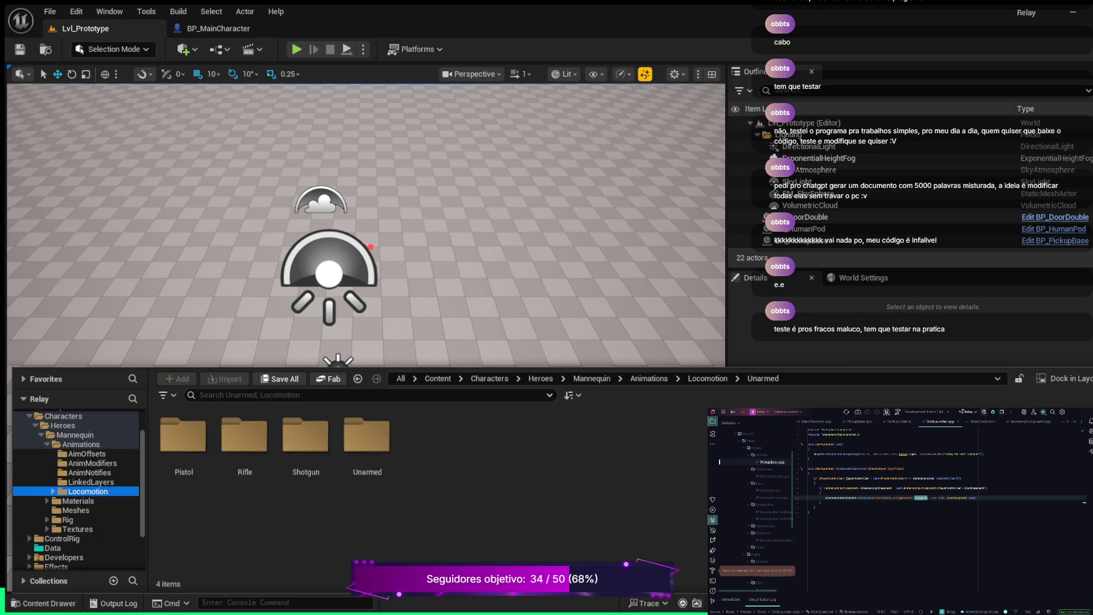
left_click(91, 482)
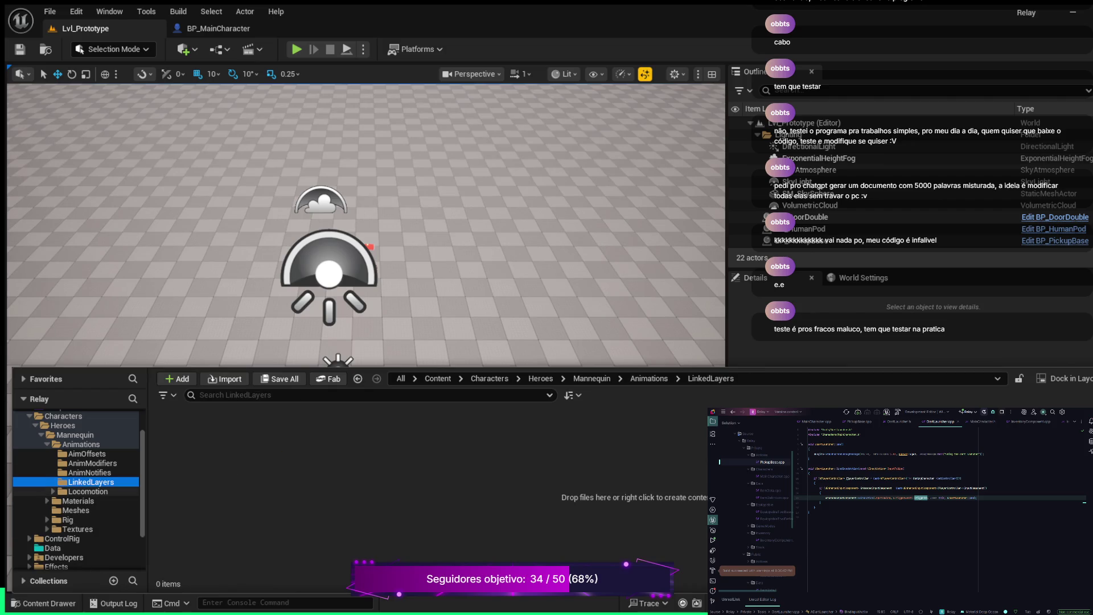
left_click(88, 492)
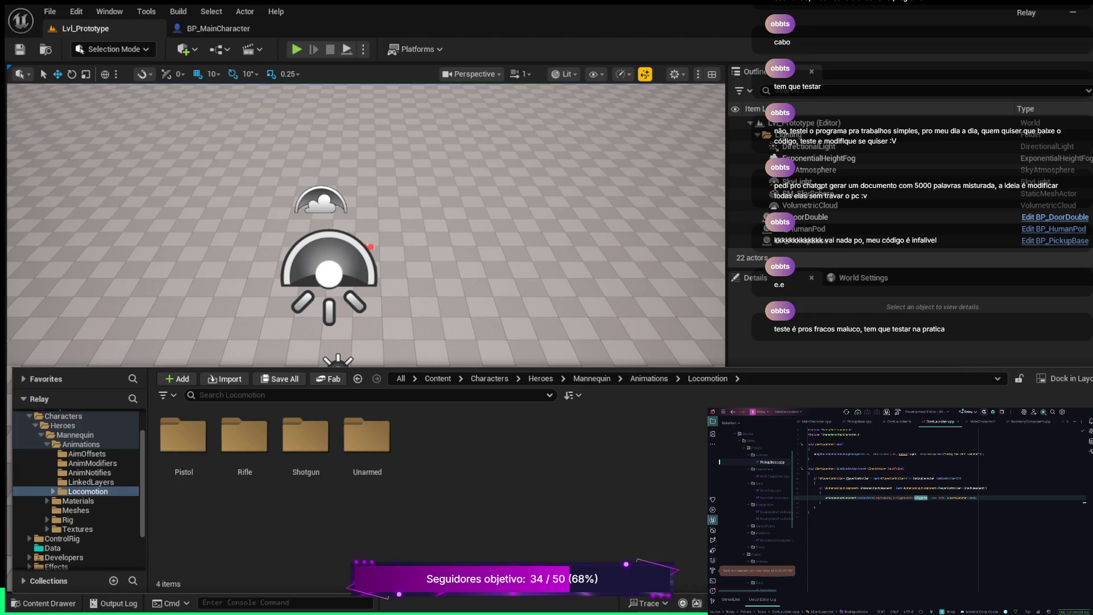
left_click(400, 378)
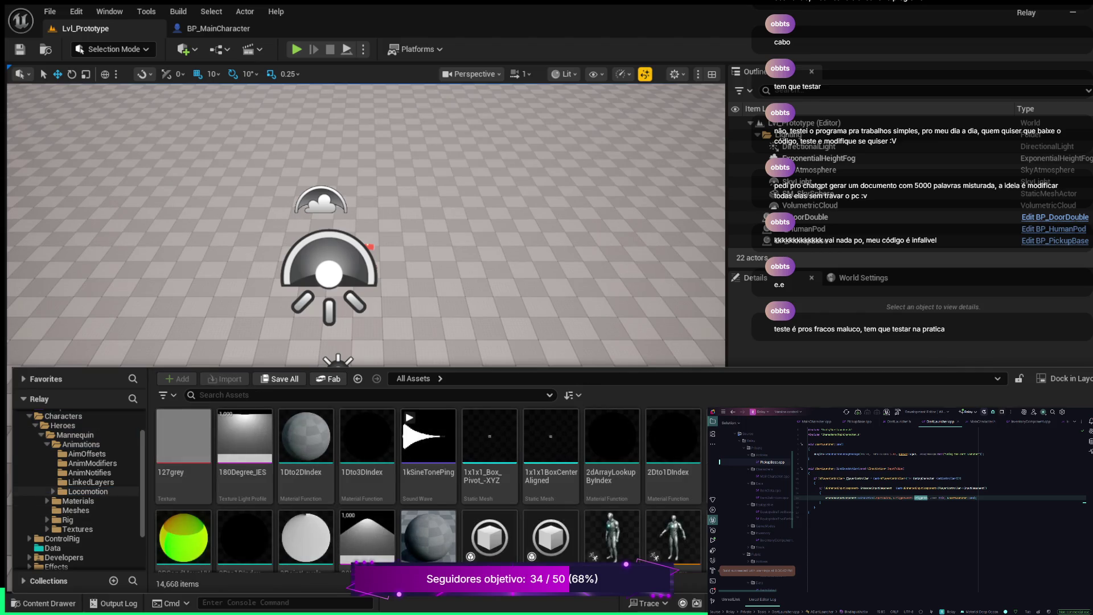
left_click(87, 492)
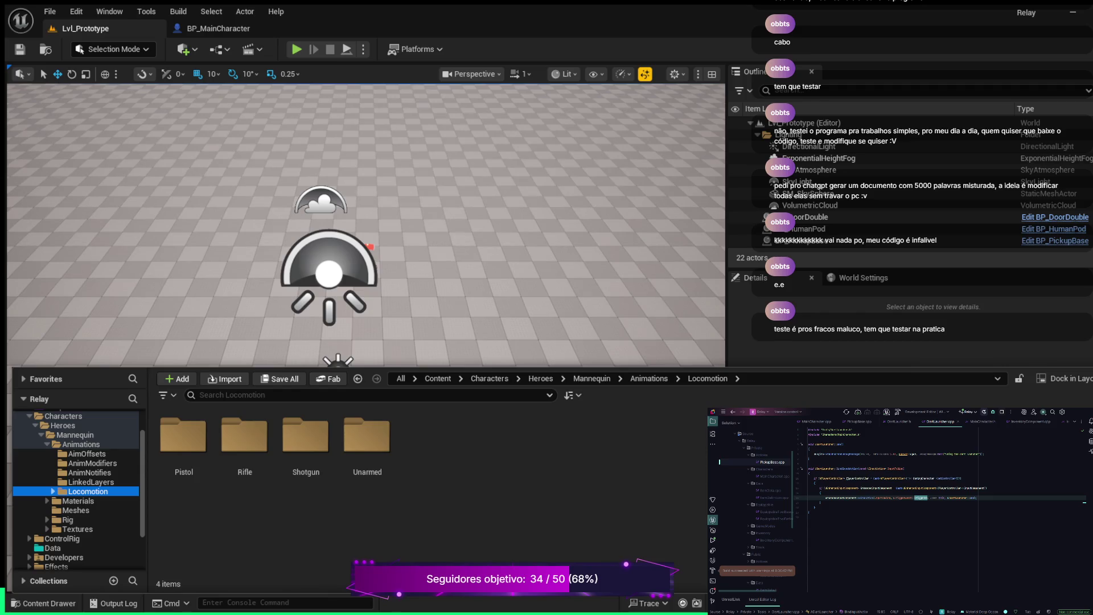
left_click(53, 491)
left_click(89, 529)
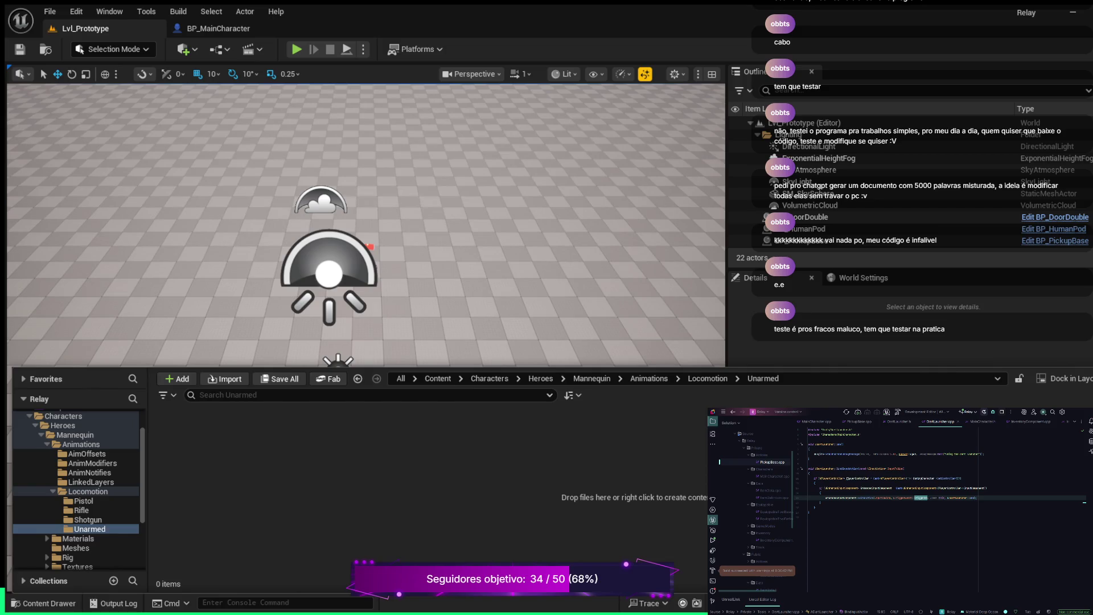
left_click(89, 529)
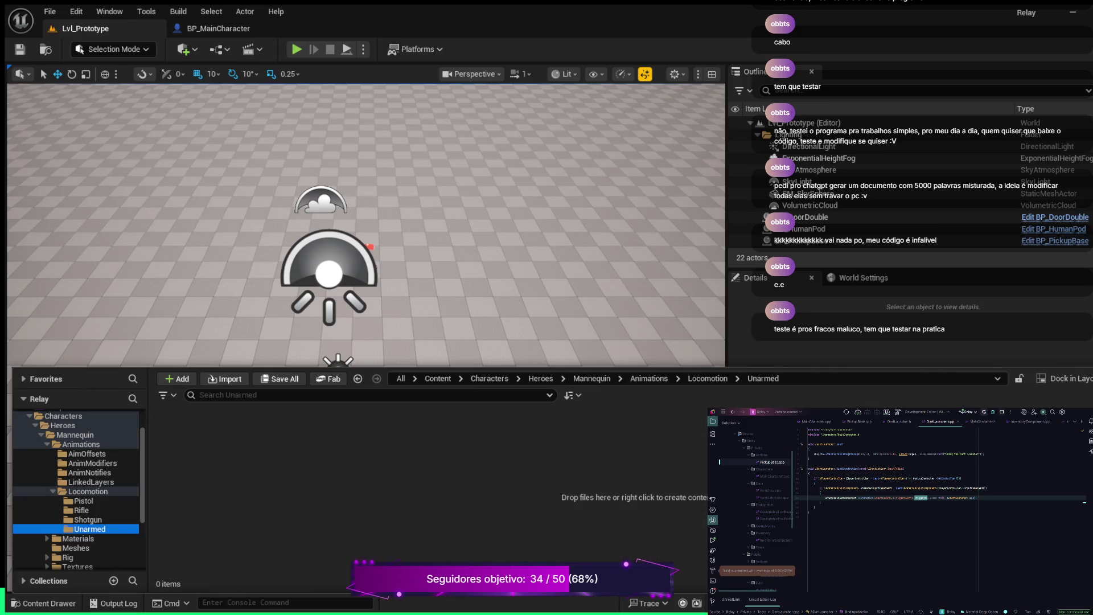
left_click(90, 529)
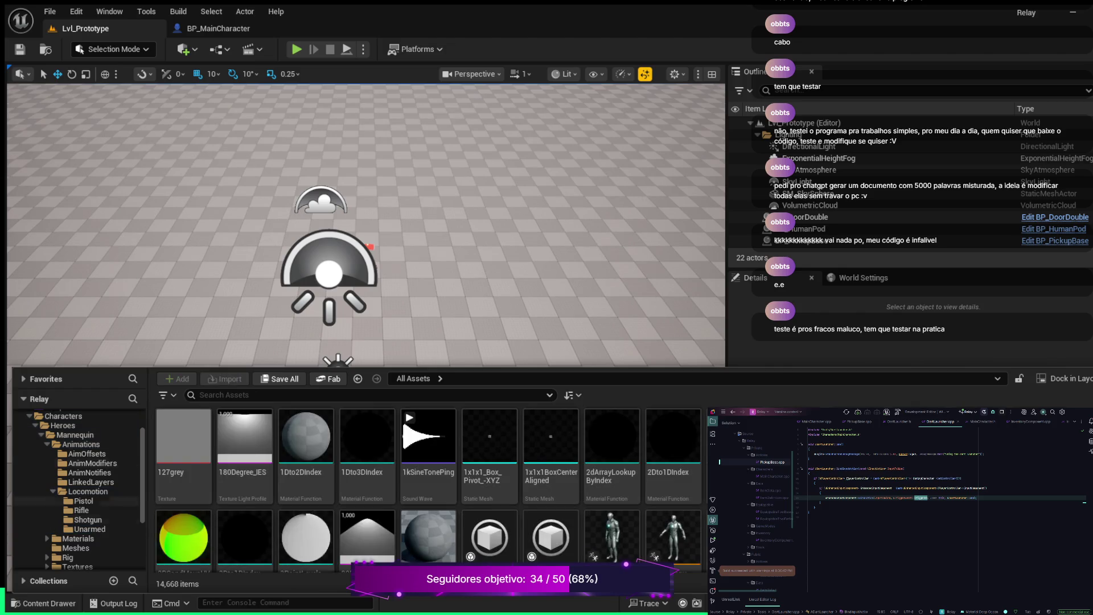
Open Mannequin/Animations/Locomotion in the folder tree to reveal the Pistol, Rifle, Shotgun and Unarmed folders
scroll(427, 490, "down", 4)
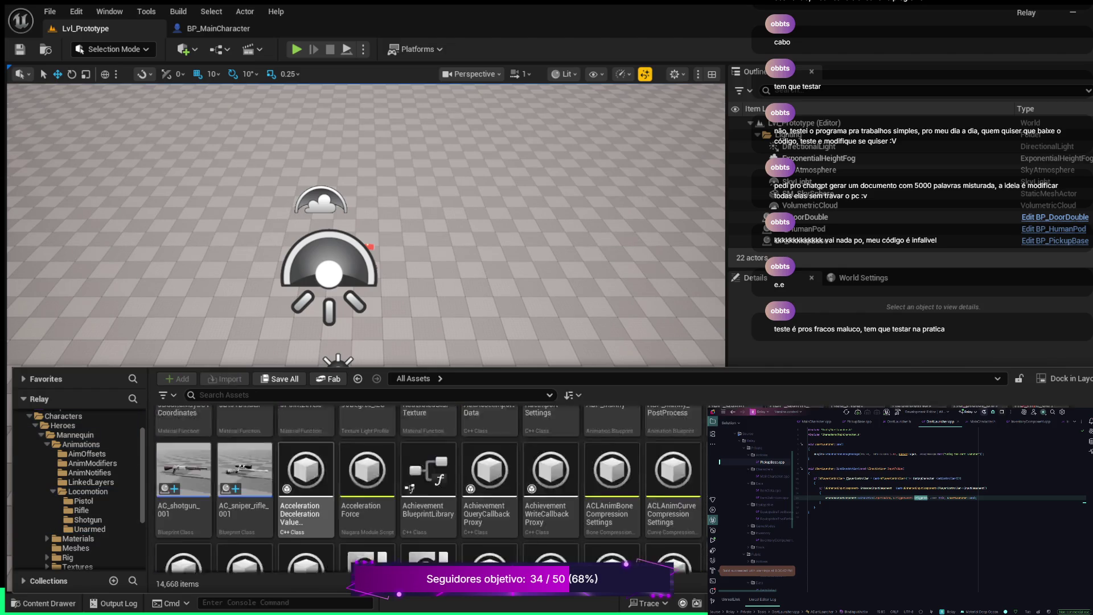
scroll(80, 473, "up", 3)
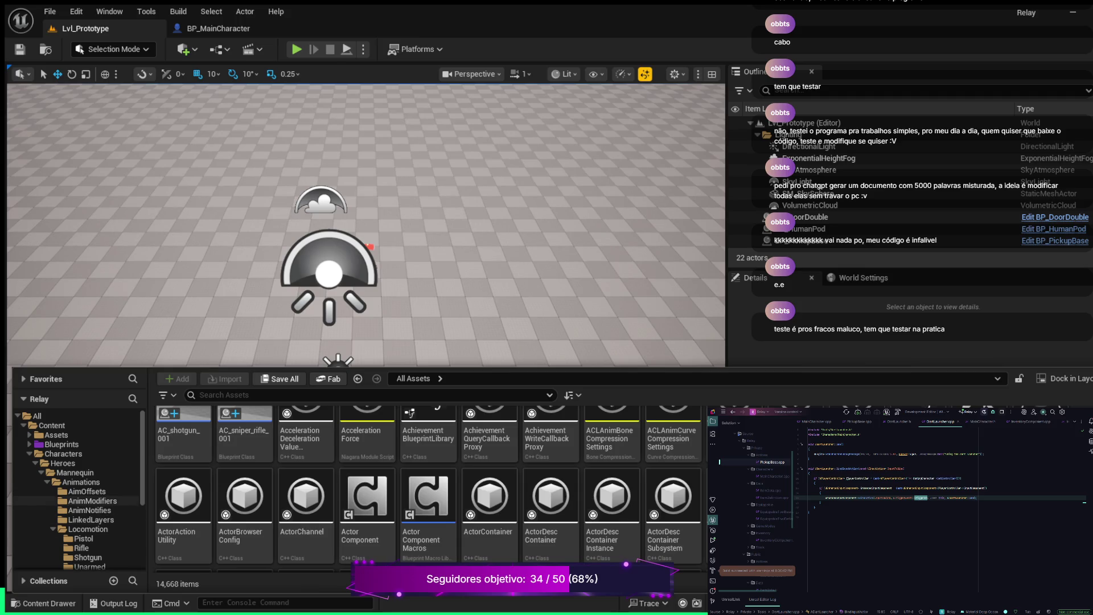
scroll(80, 491, "down", 3)
scroll(80, 493, "up", 3)
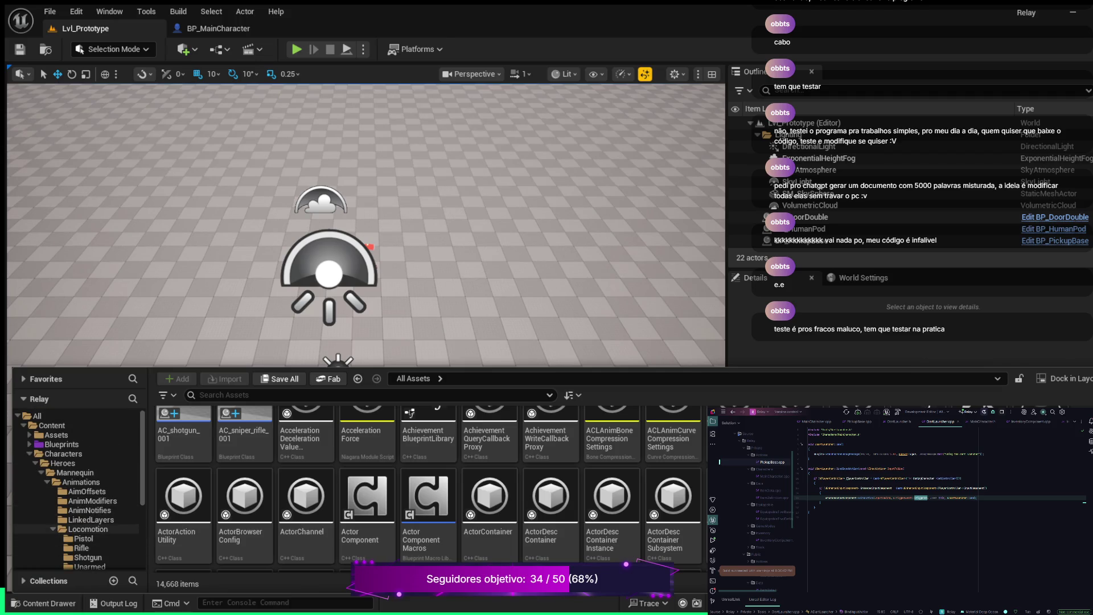
scroll(245, 501, "up", 2)
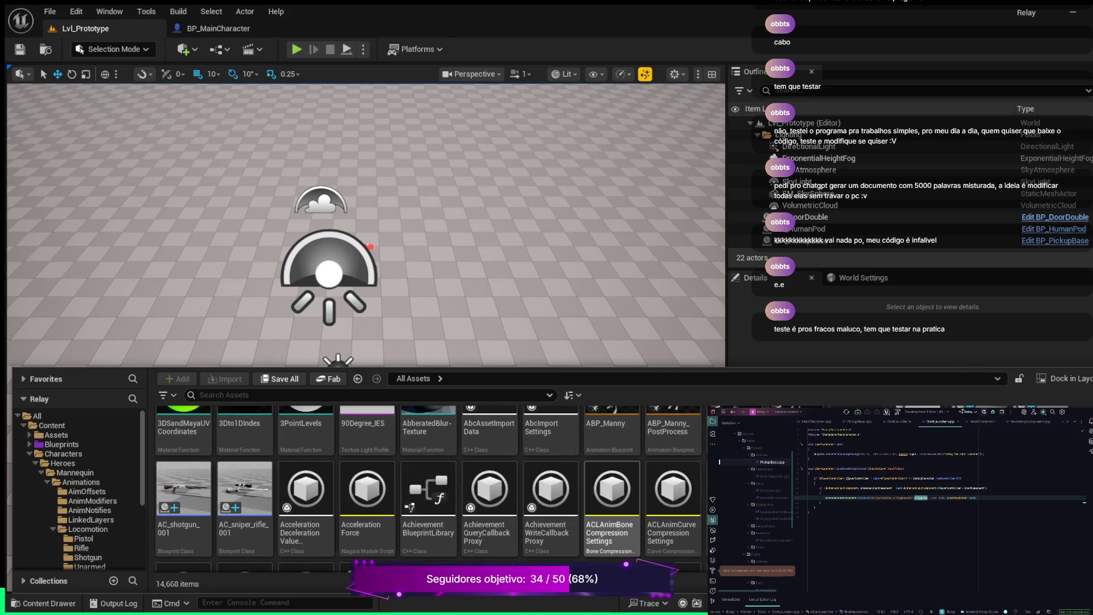
scroll(427, 490, "up", 1)
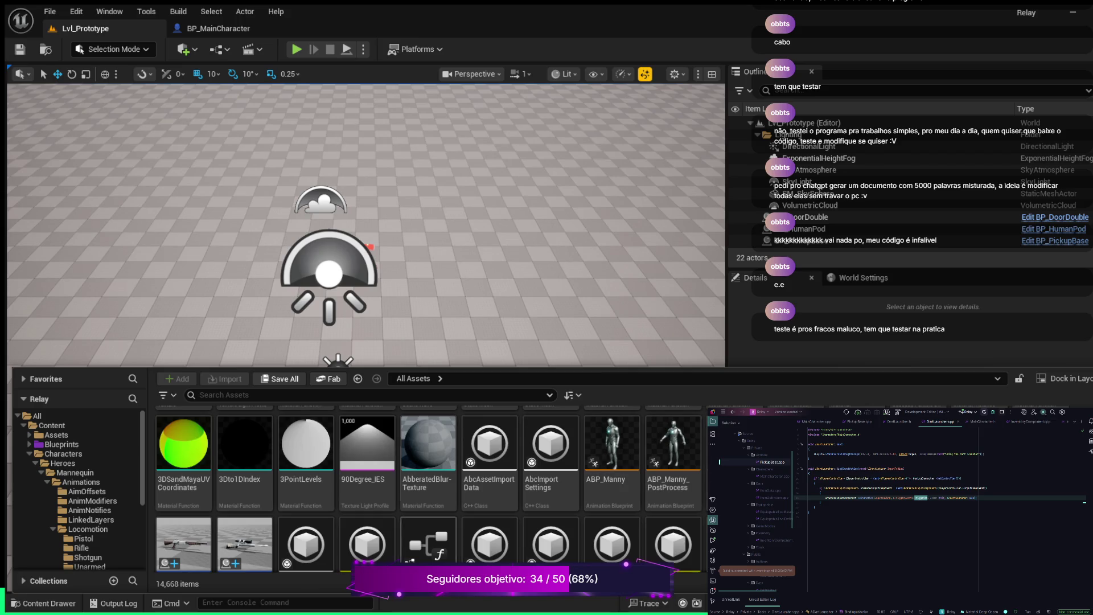
scroll(86, 444, "down", 3)
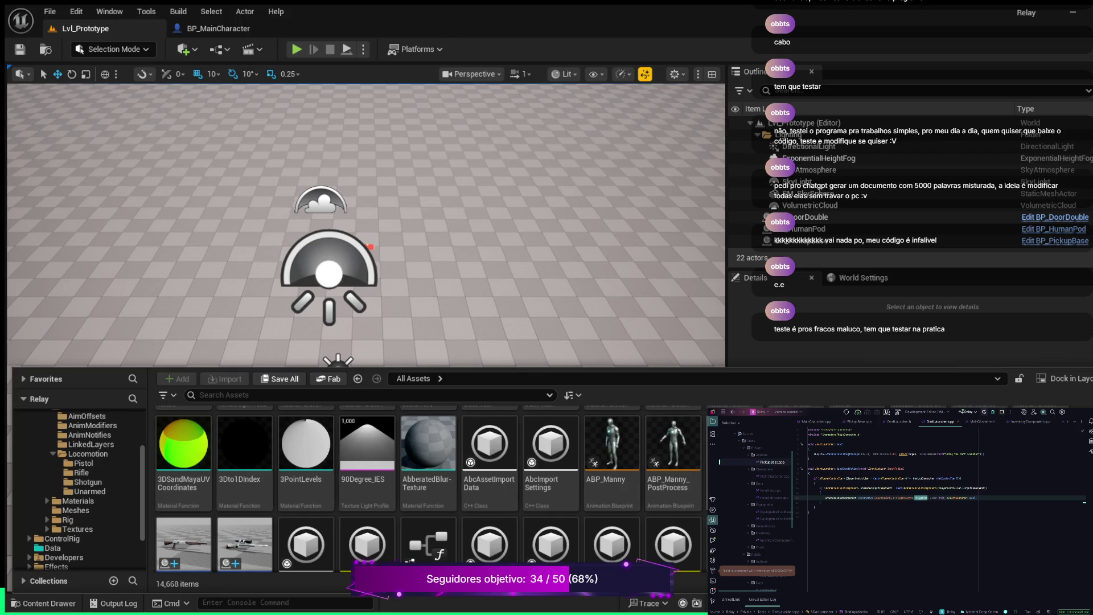
scroll(433, 490, "down", 1)
scroll(612, 513, "down", 5)
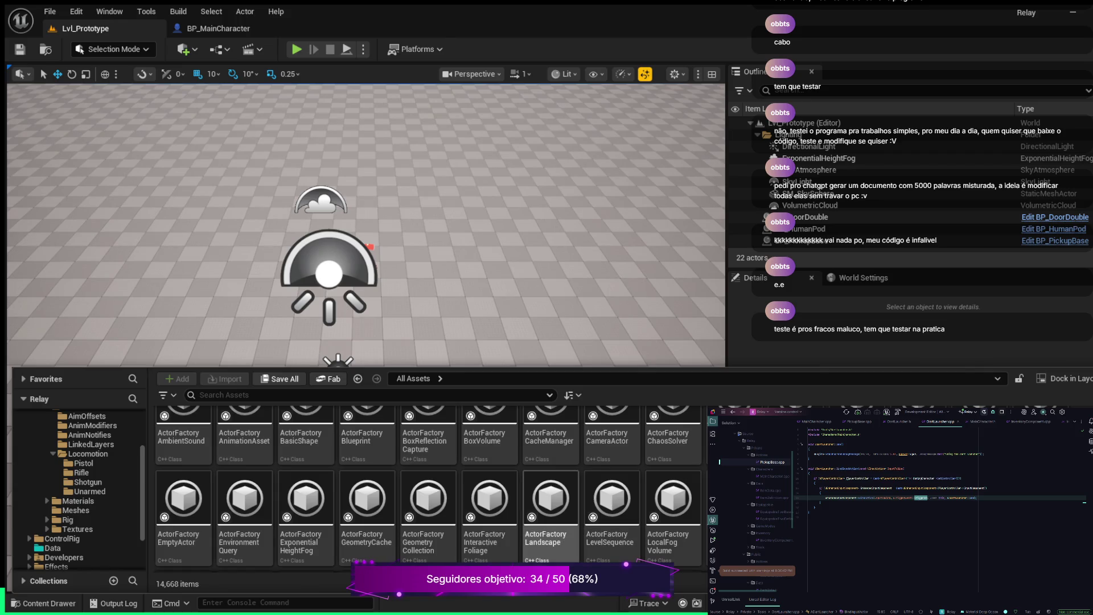
scroll(306, 501, "up", 2)
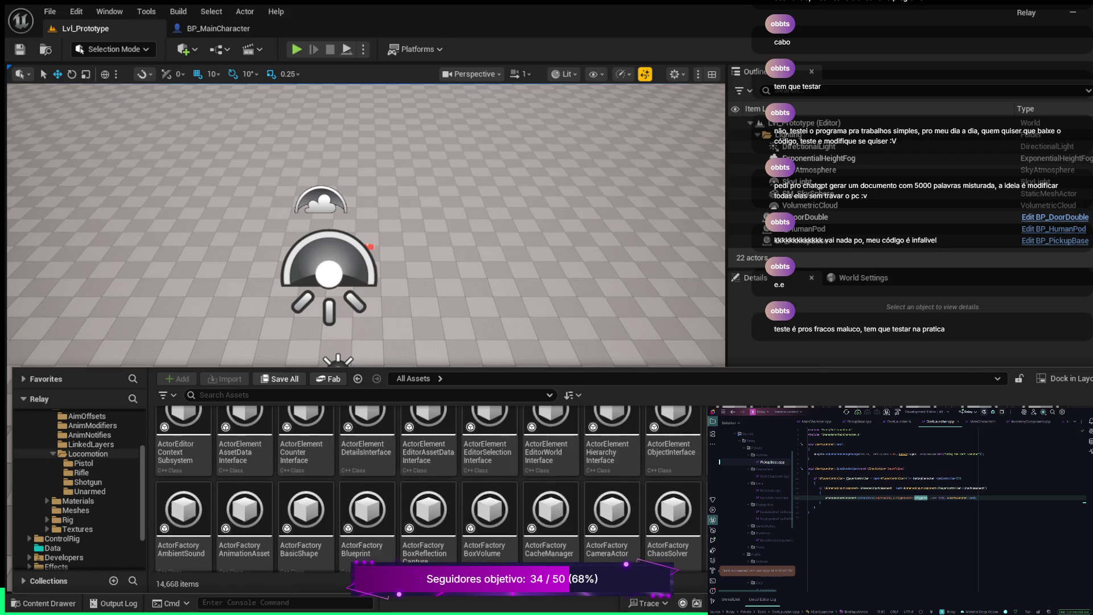
left_click(87, 454)
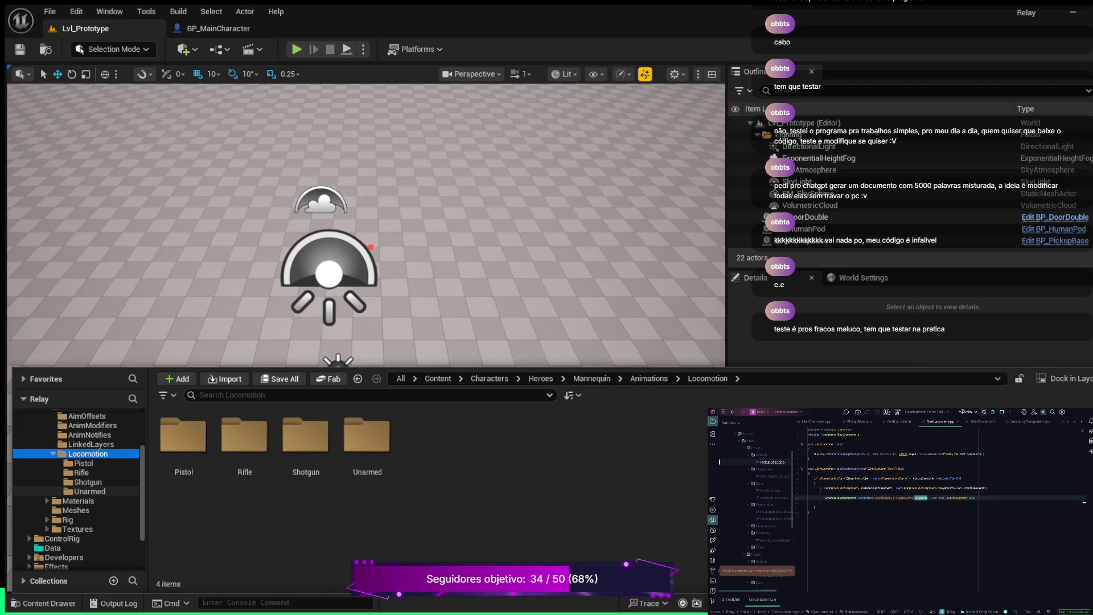
Browse the Unarmed folder, then the Rig > Poses folders for Manny and Quinn
left_click(90, 491)
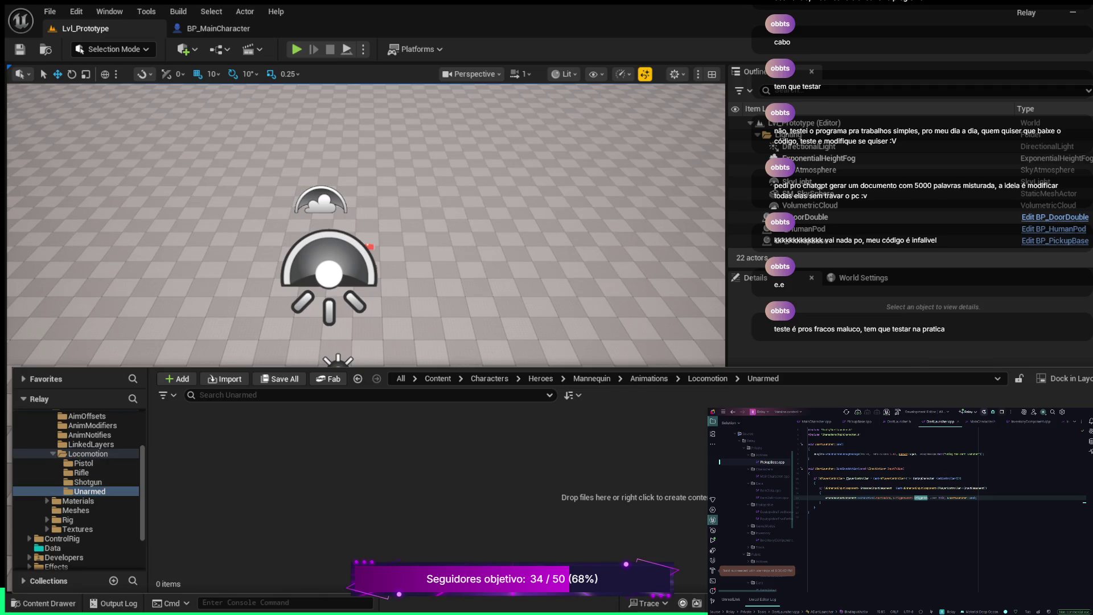
left_click(401, 378)
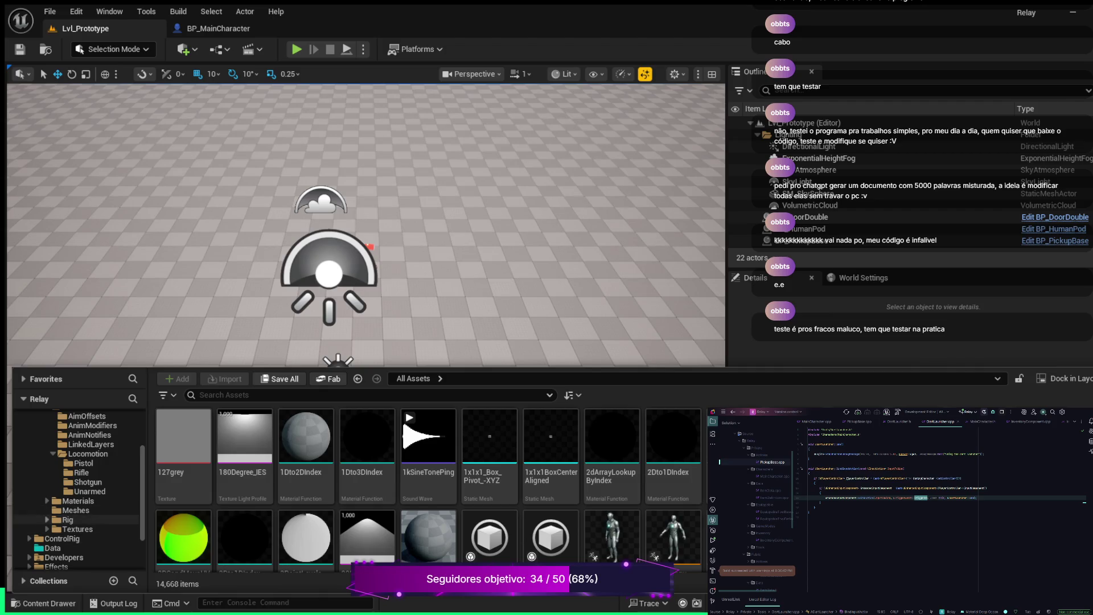
left_click(47, 519)
scroll(79, 501, "down", 2)
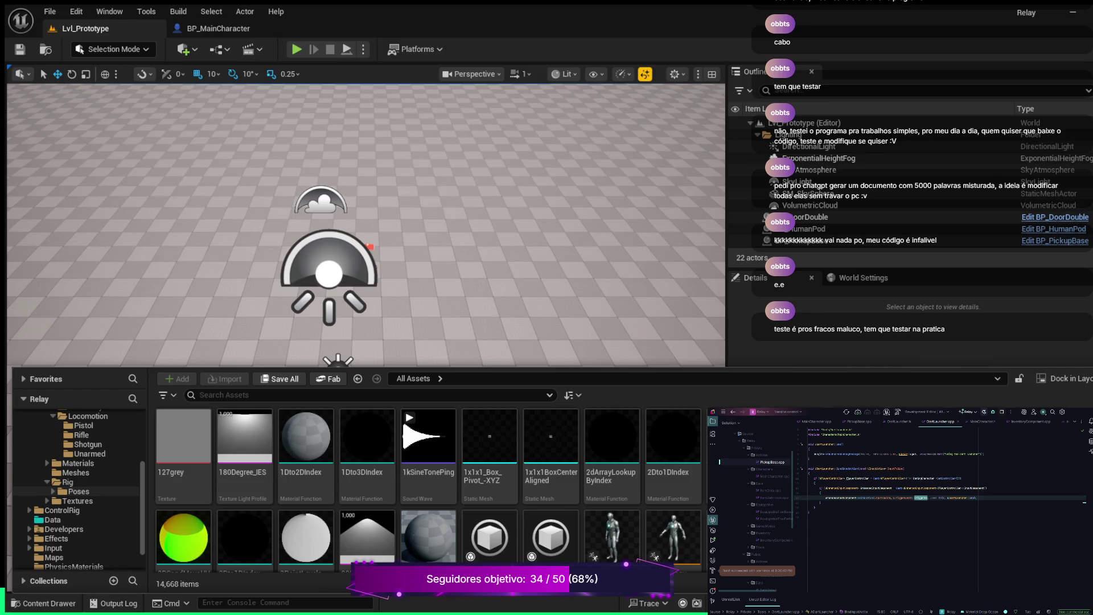
left_click(53, 491)
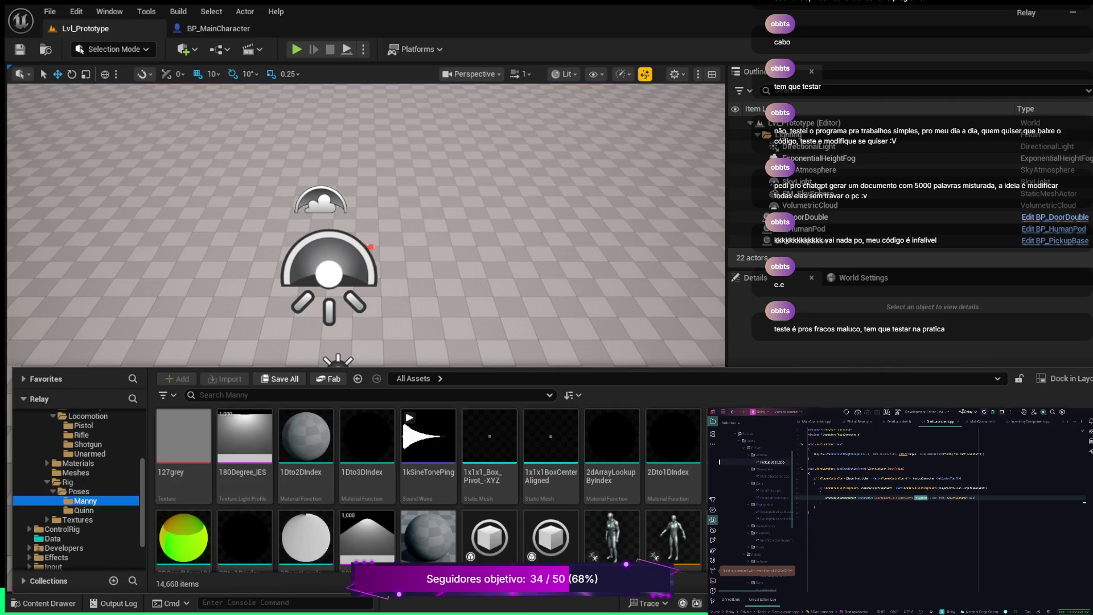
left_click(83, 510)
left_click(79, 491)
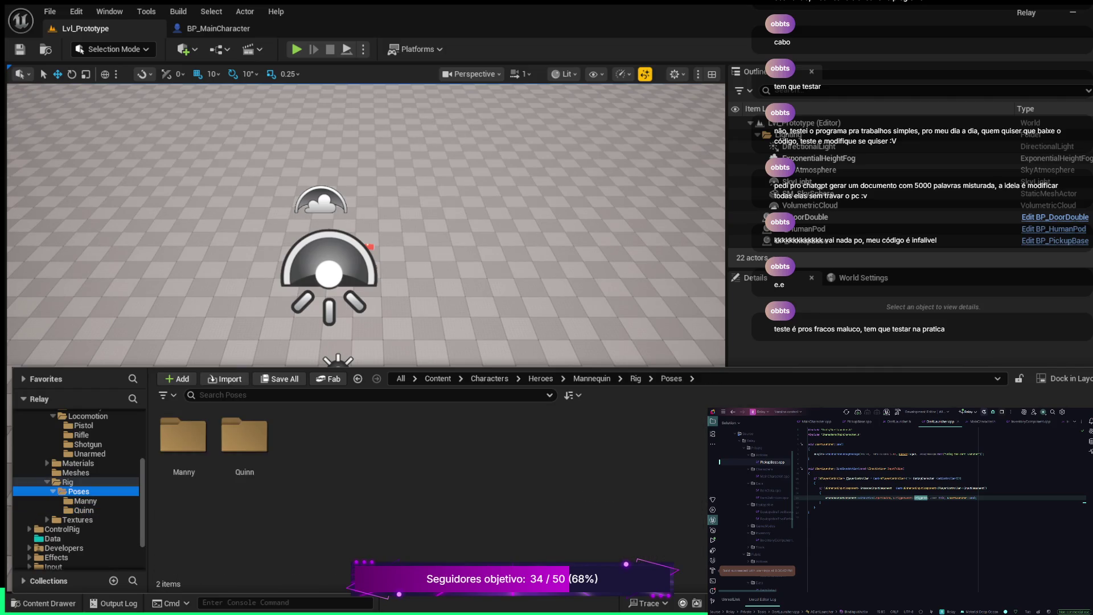
Look through the mannequin Textures folder and its Manny, Quinn and Shared subfolders
left_click(77, 520)
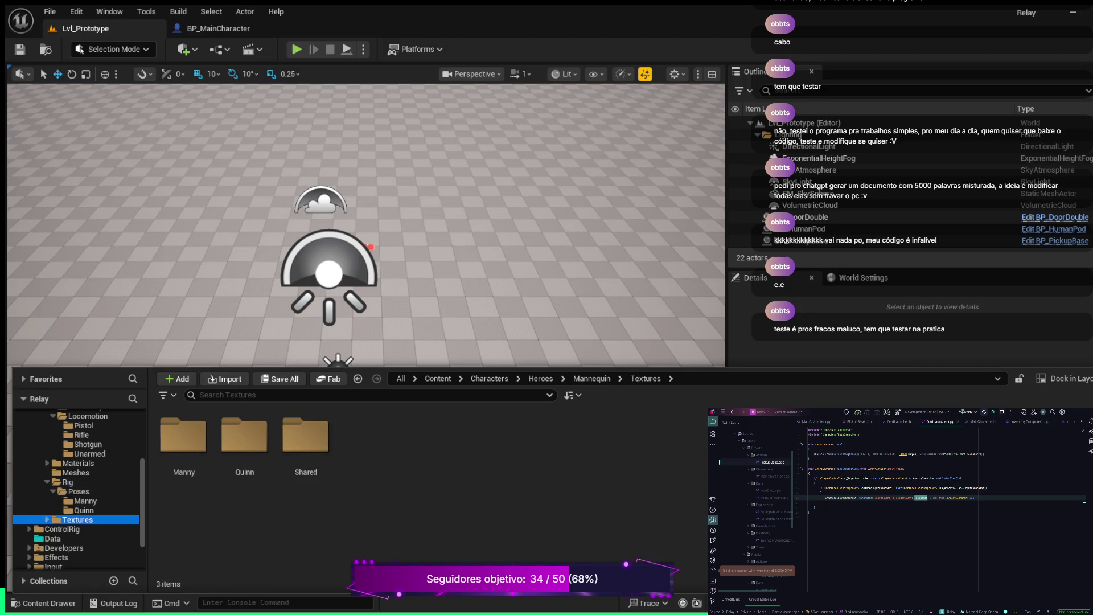
left_click(47, 520)
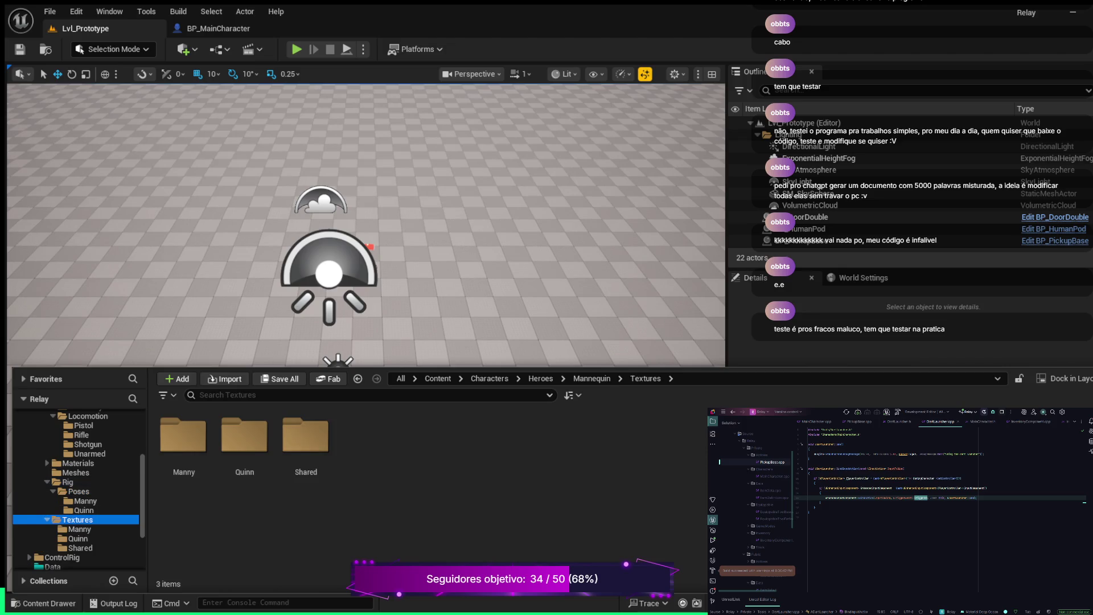
left_click(79, 529)
left_click(78, 538)
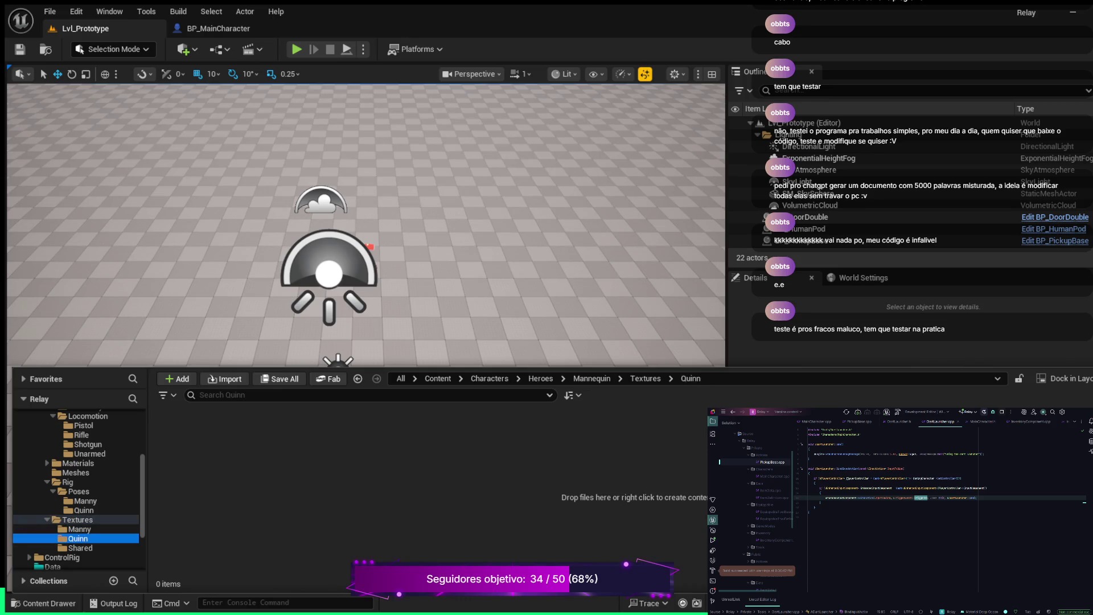
left_click(80, 548)
Open the ControlRig folder to show its Characters folder
left_click(62, 557)
scroll(77, 539, "down", 1)
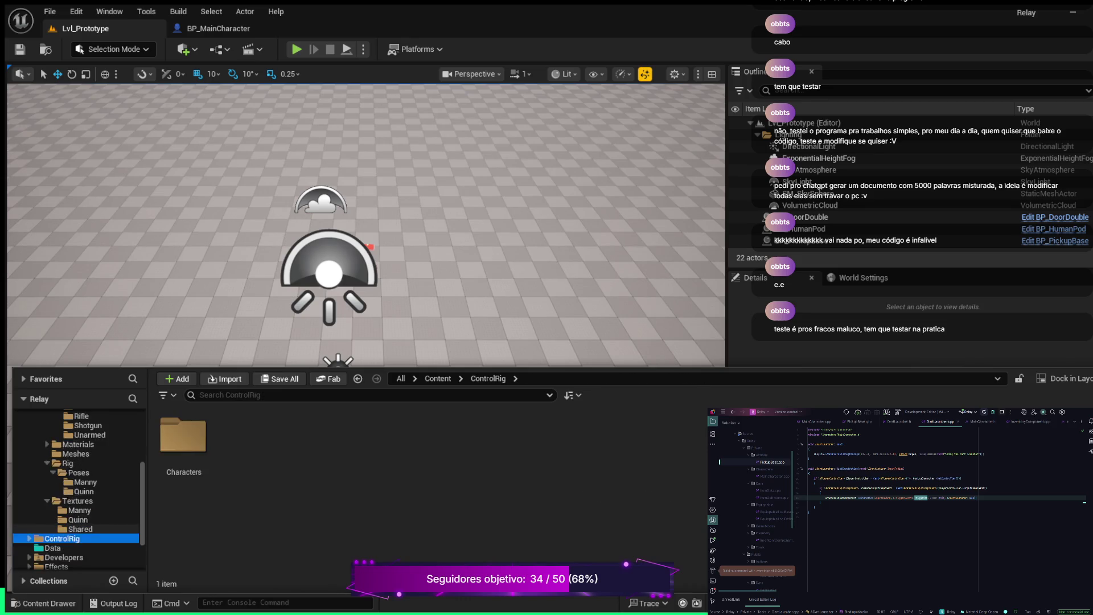
scroll(77, 489, "down", 1)
Review ControlRig's Manny and Quinn mannequin animations, close the Content Drawer, then launch Fab
double_click(183, 435)
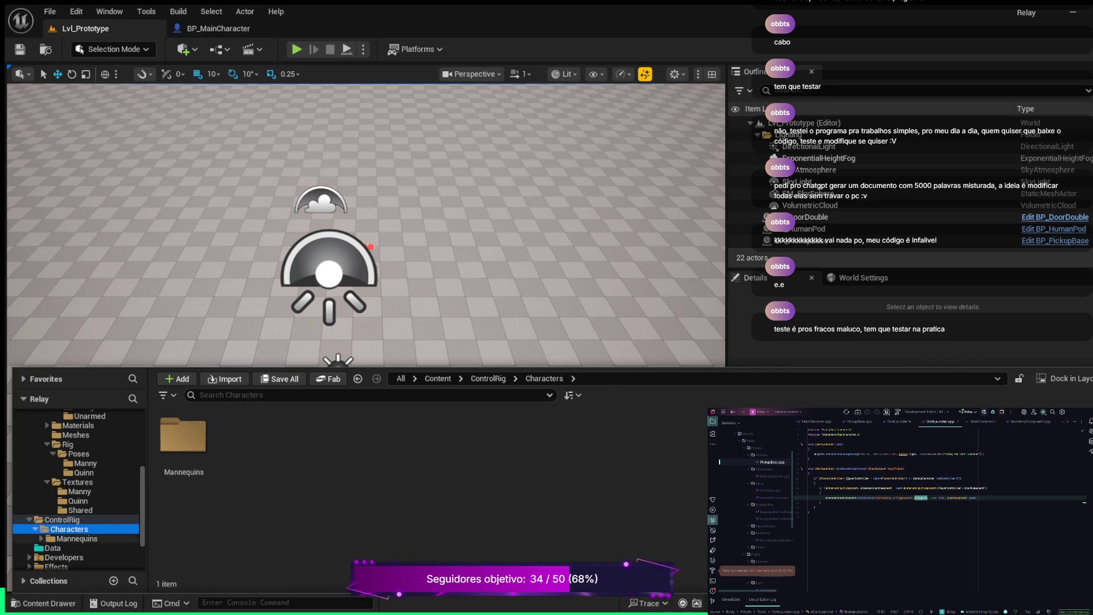
double_click(182, 435)
double_click(182, 436)
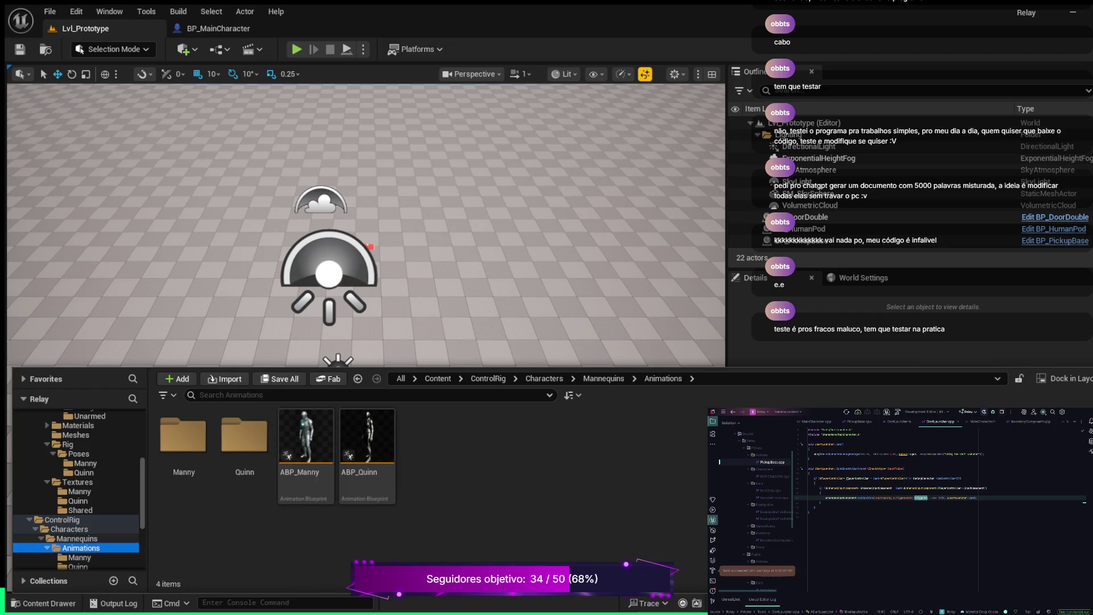
double_click(183, 435)
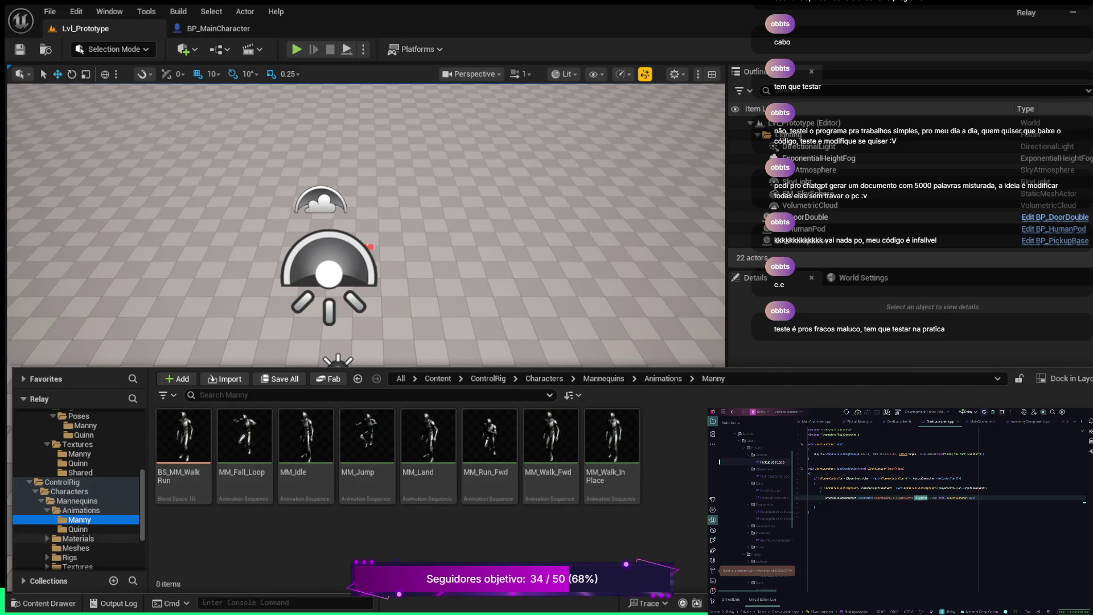
left_click(78, 529)
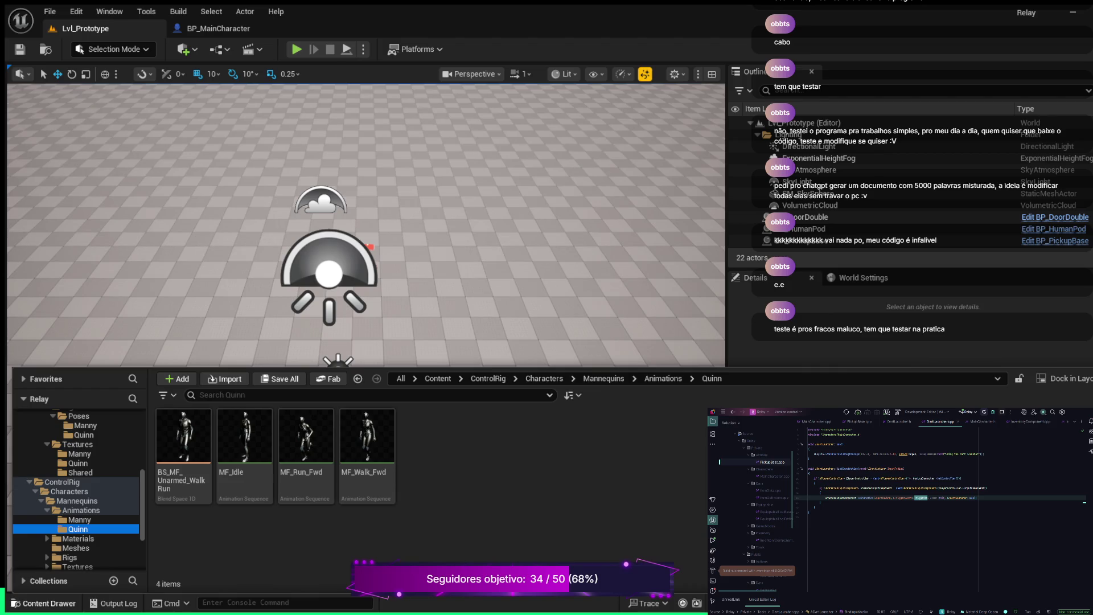
left_click(43, 603)
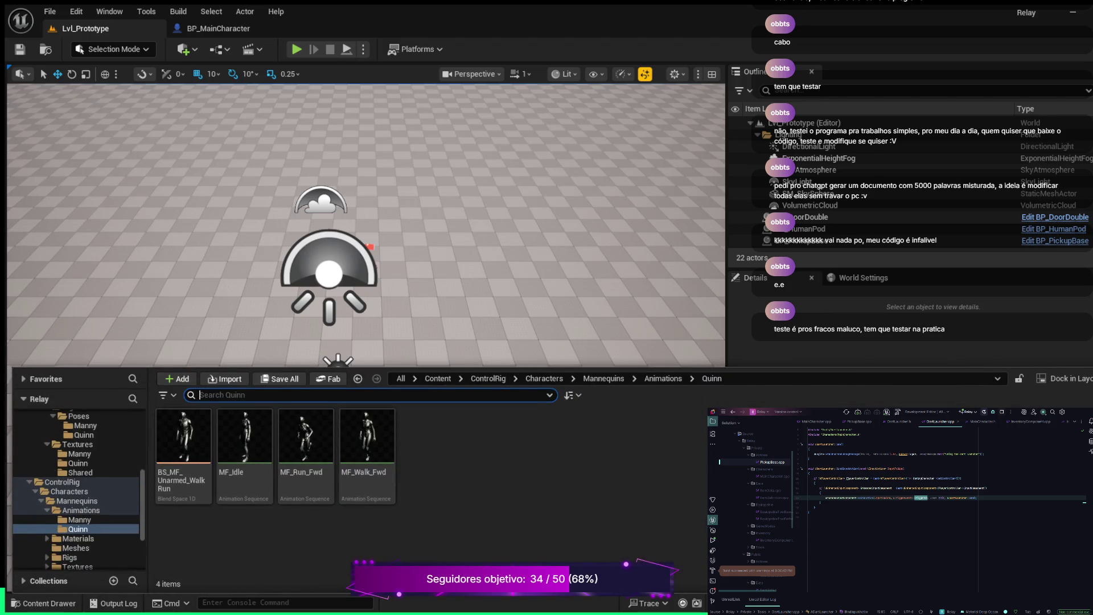
left_click(328, 379)
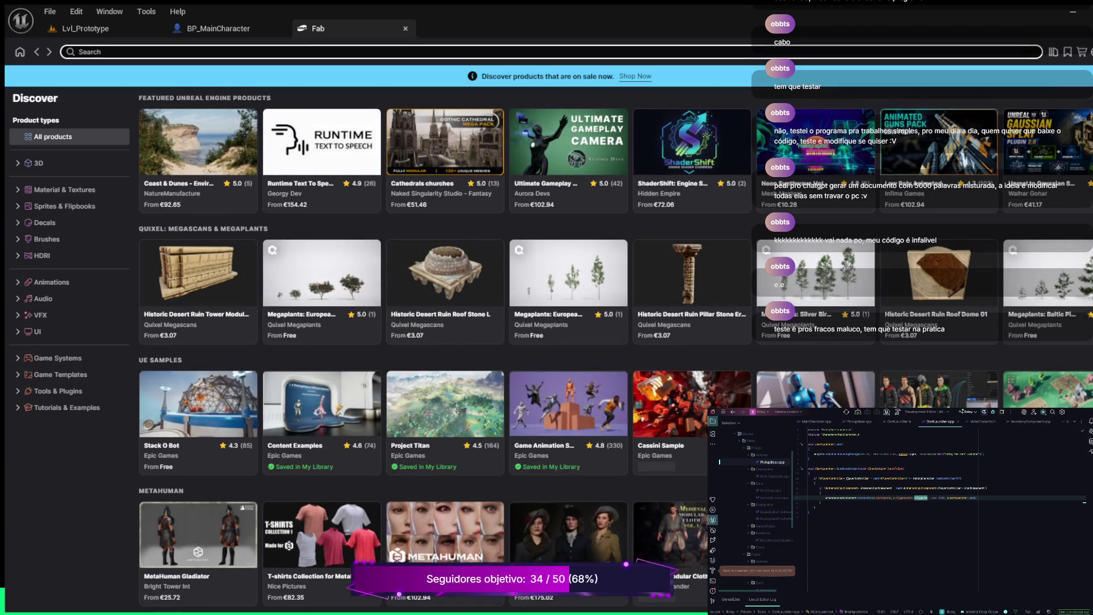
Switch Fab to My Library purchases and scroll the product grid to Animation Starter Pack
left_click(1054, 51)
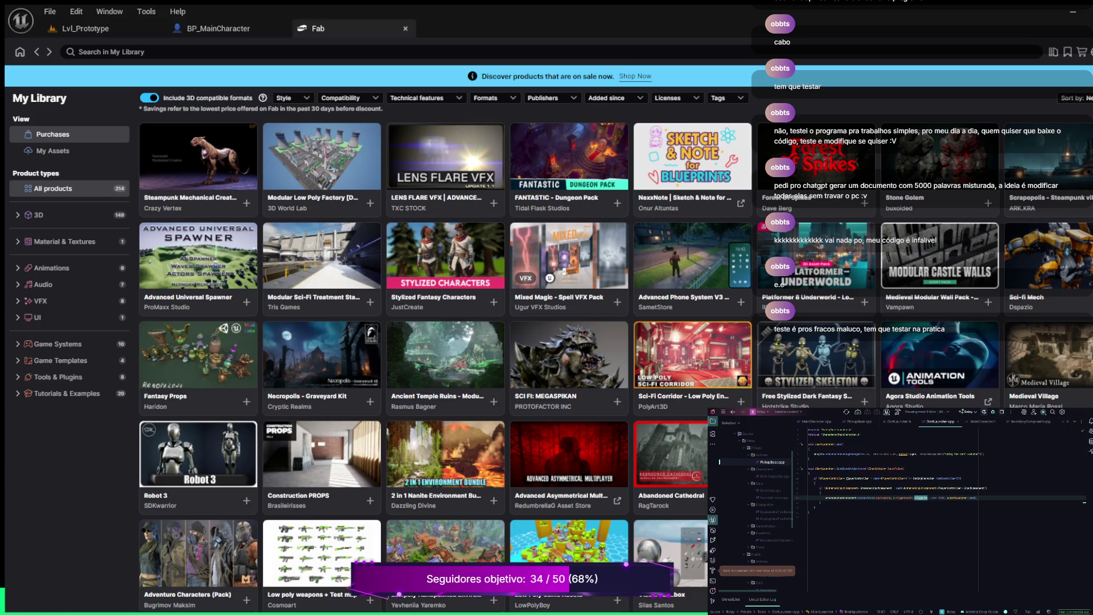
scroll(444, 341, "down", 4)
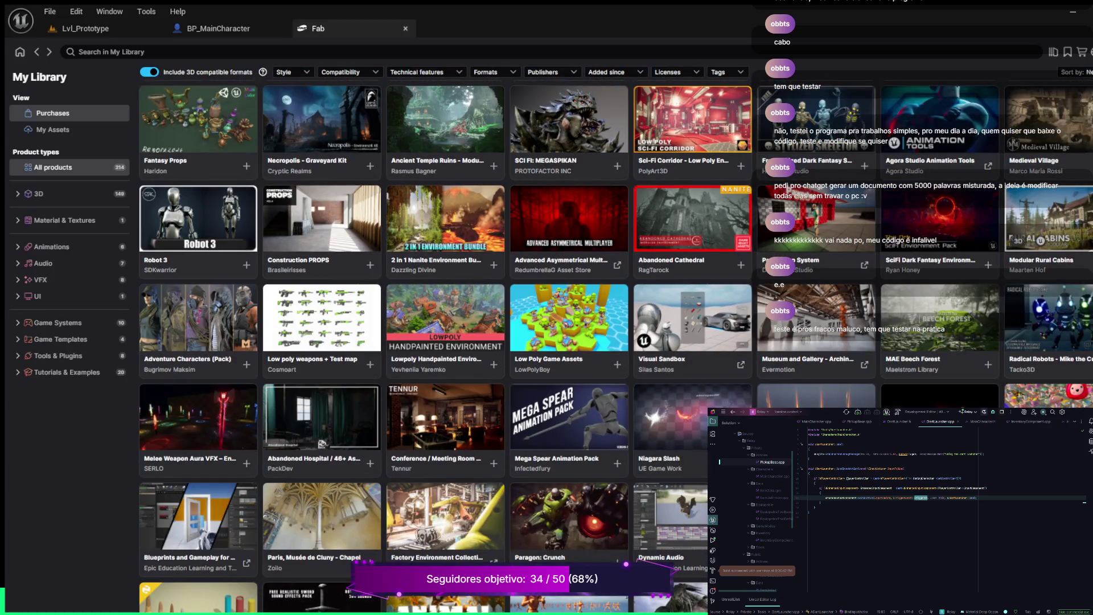
scroll(444, 341, "down", 2)
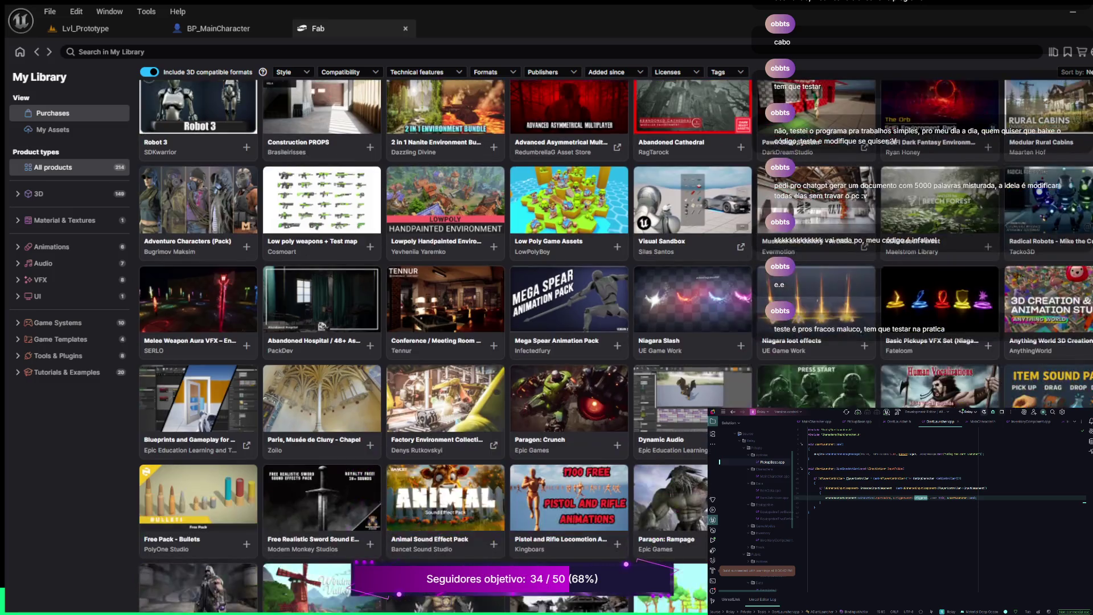
scroll(444, 342, "down", 1)
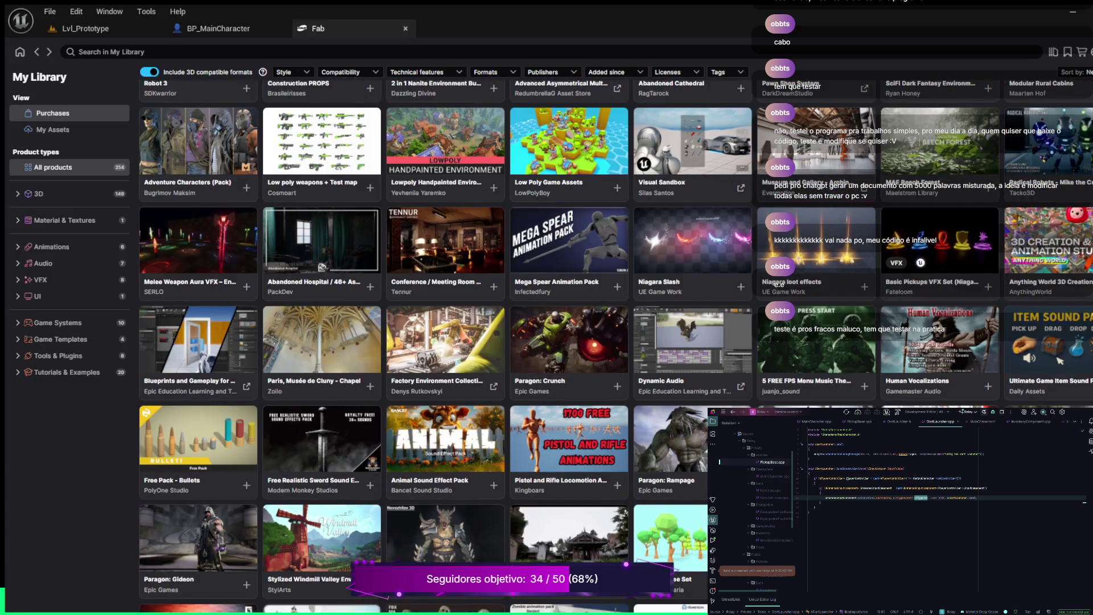
scroll(444, 341, "down", 2)
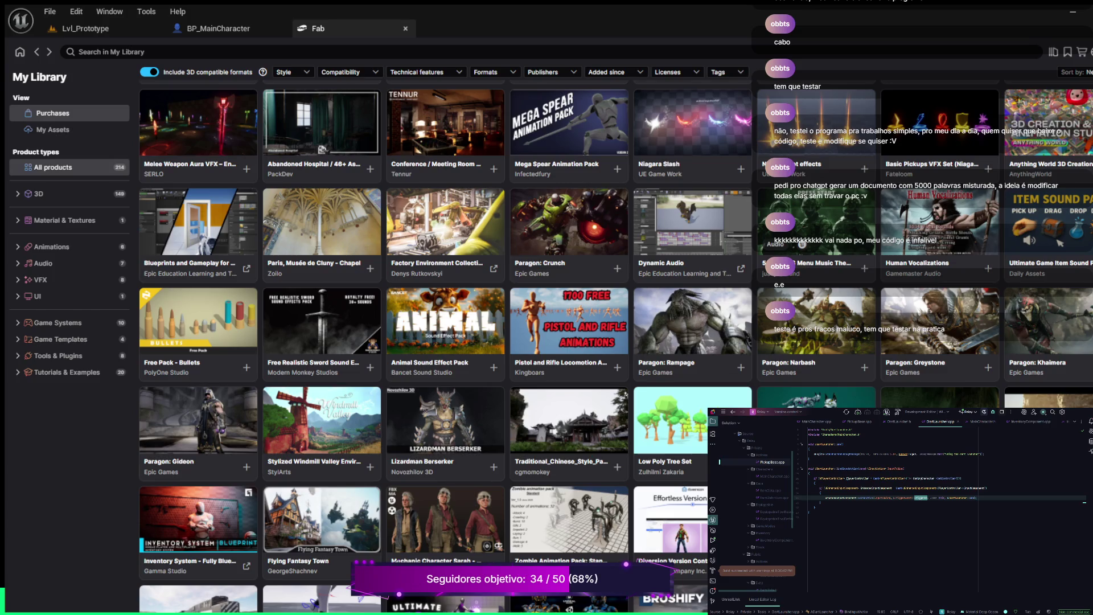
scroll(444, 342, "down", 3)
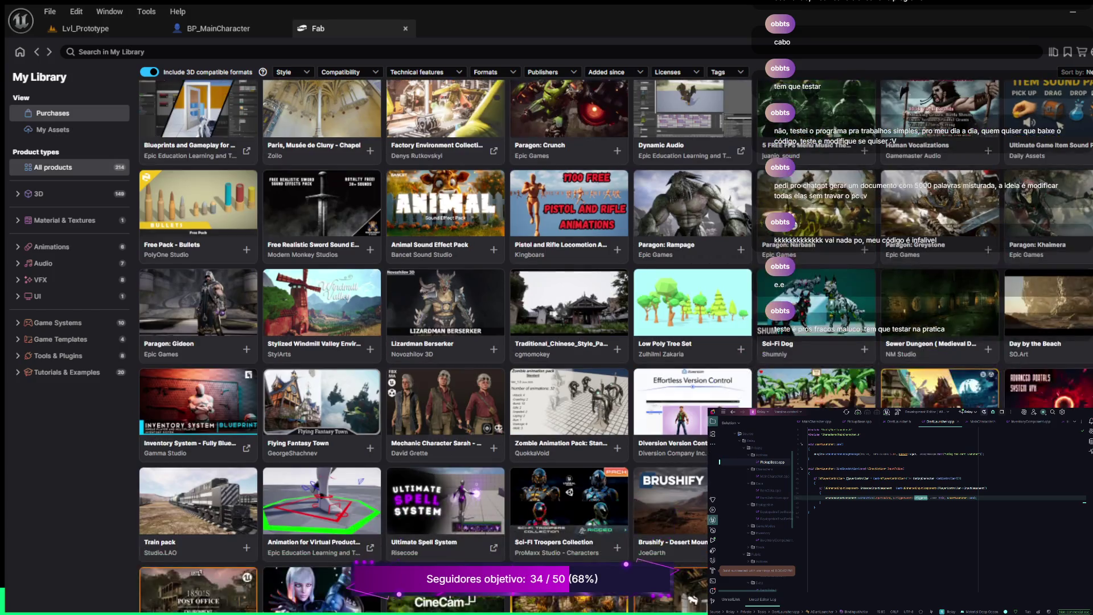
scroll(864, 231, "down", 1)
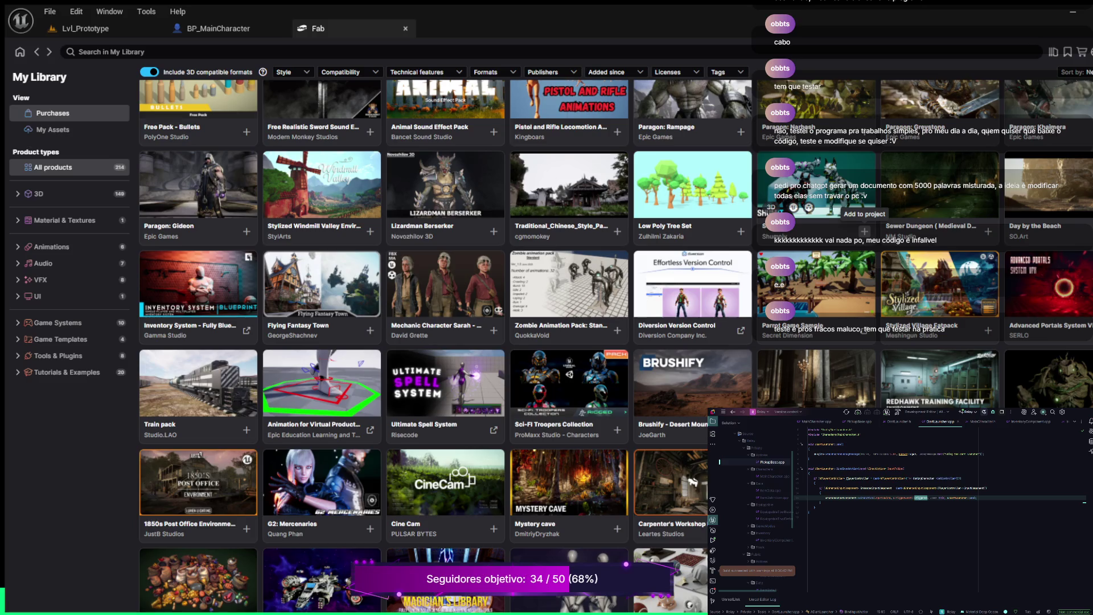
scroll(864, 231, "down", 1)
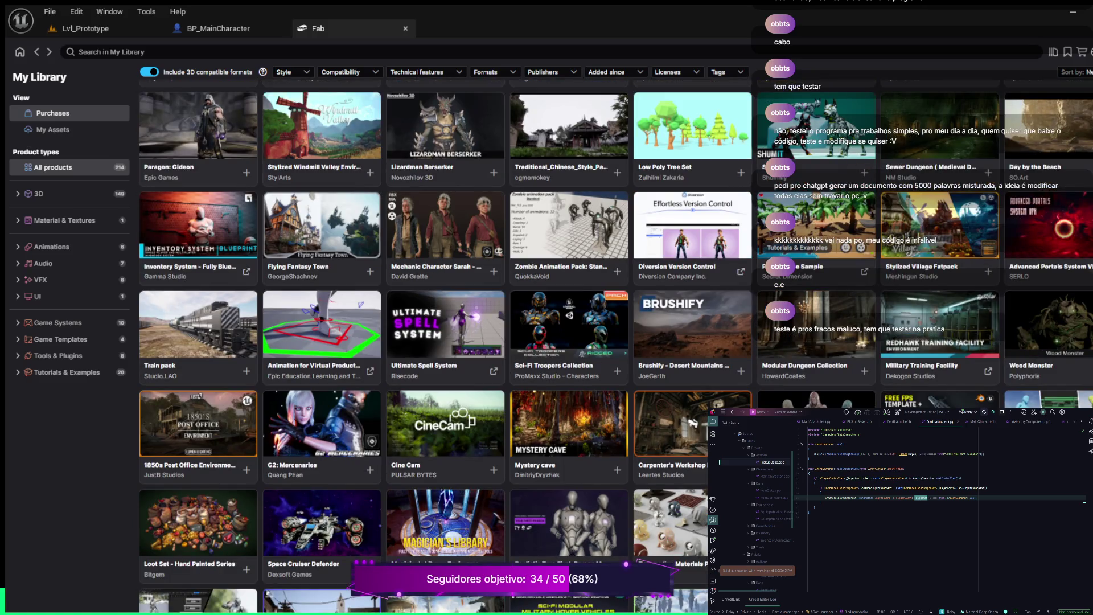
scroll(444, 342, "down", 2)
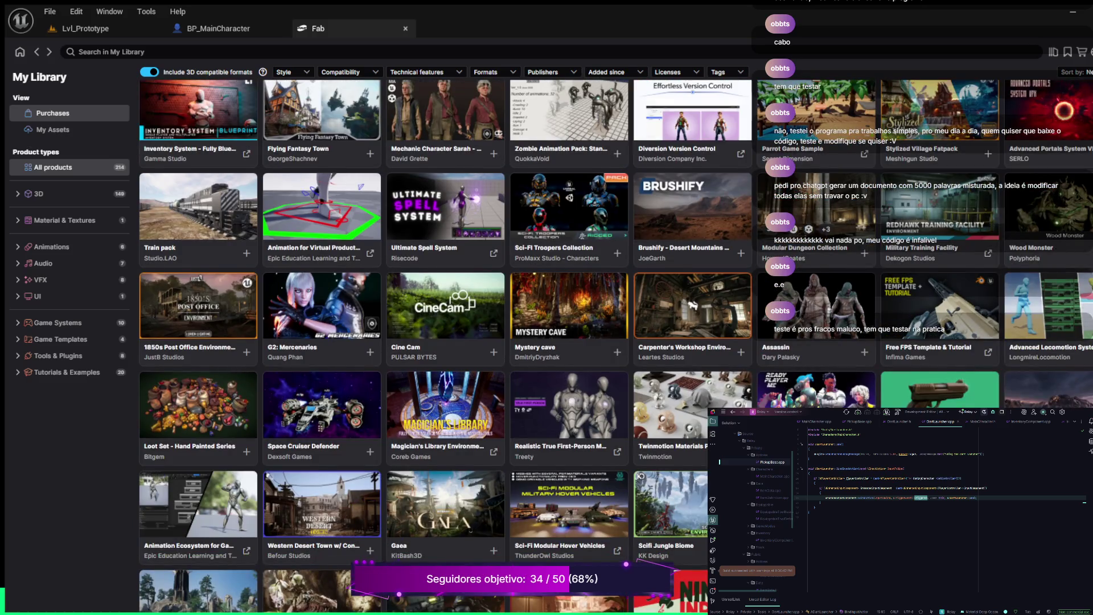
scroll(865, 234, "down", 2)
scroll(444, 342, "down", 2)
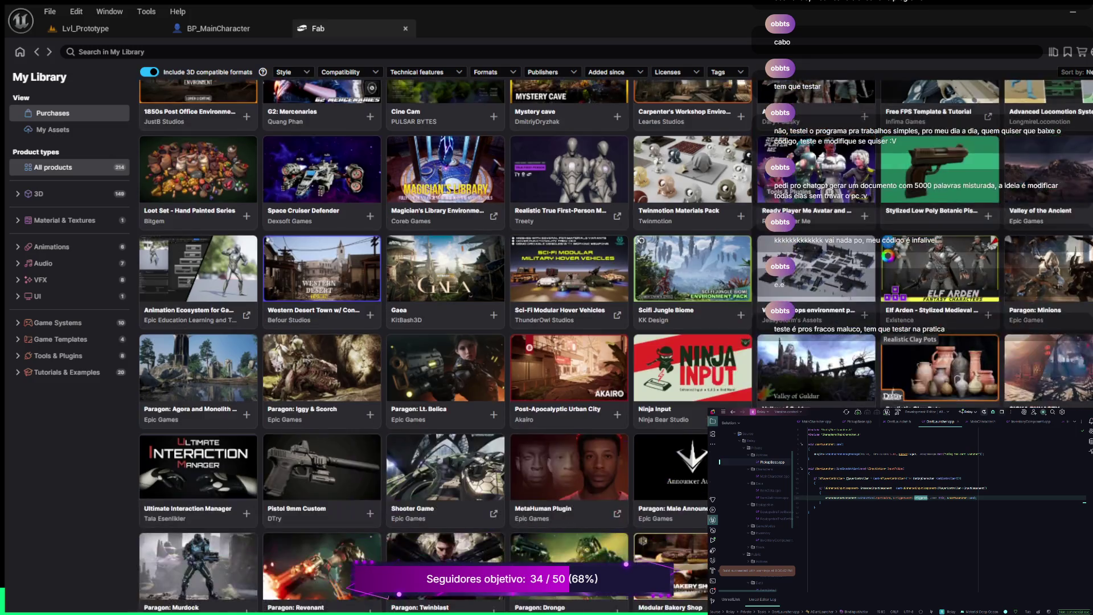
scroll(444, 342, "down", 3)
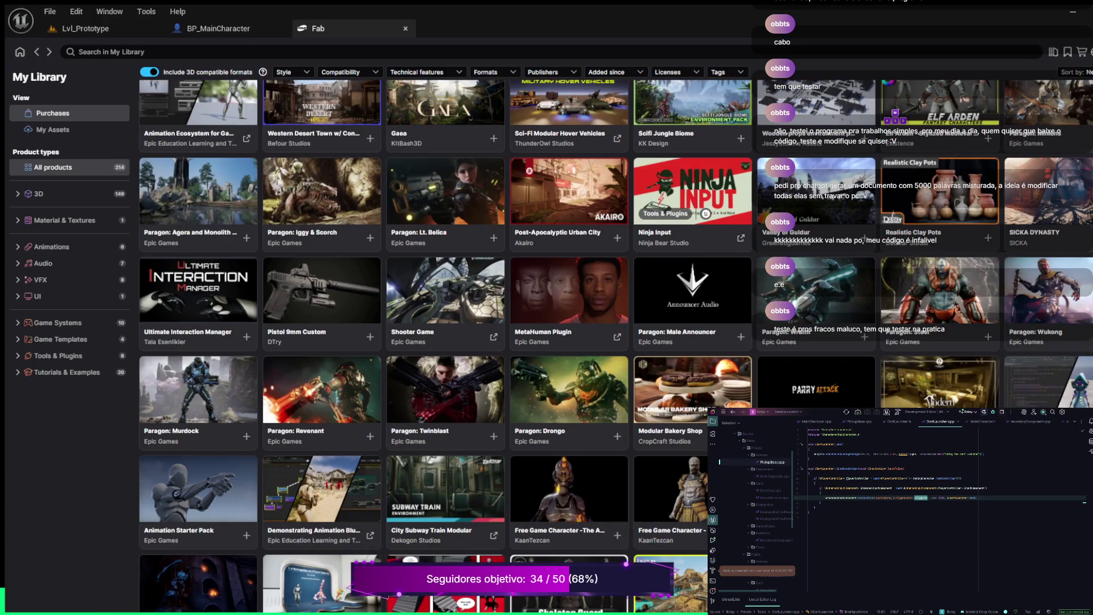
scroll(616, 346, "down", 2)
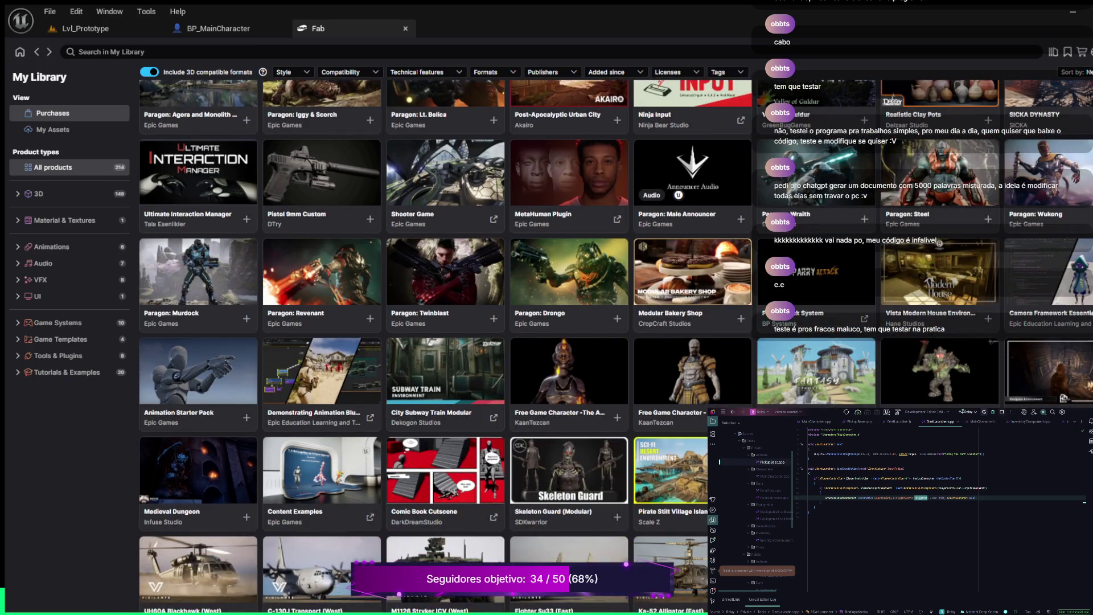
scroll(693, 251, "down", 2)
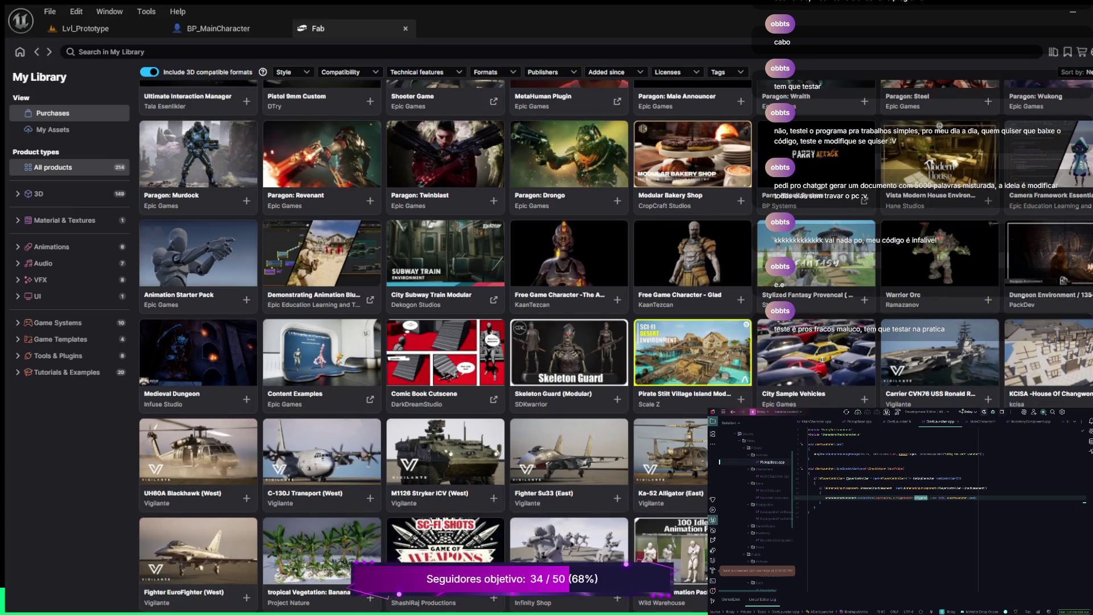
scroll(693, 251, "down", 2)
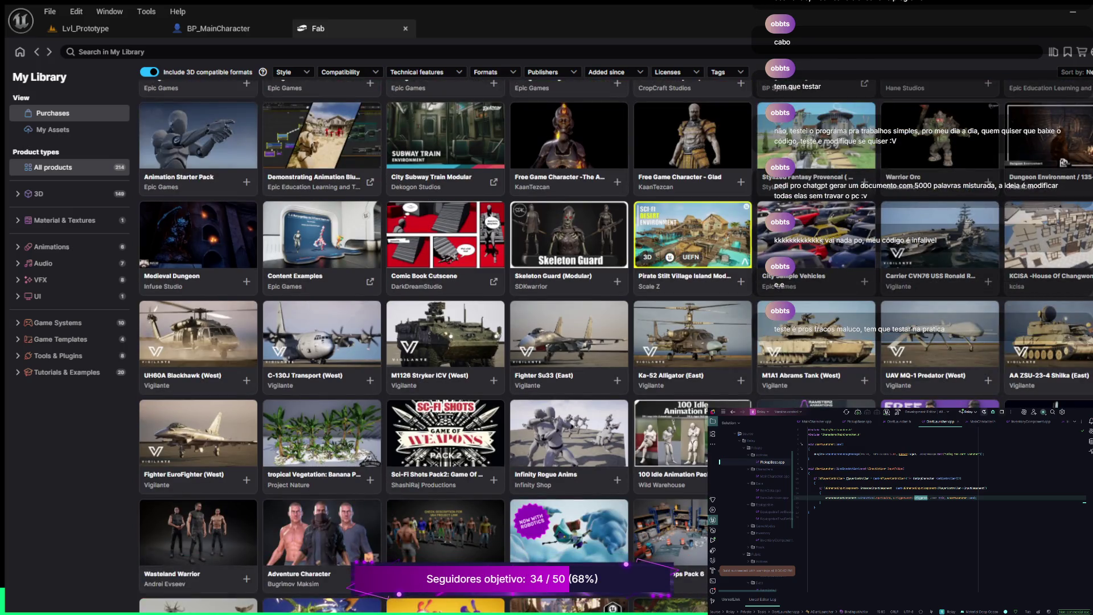
scroll(693, 251, "down", 2)
scroll(693, 239, "down", 5)
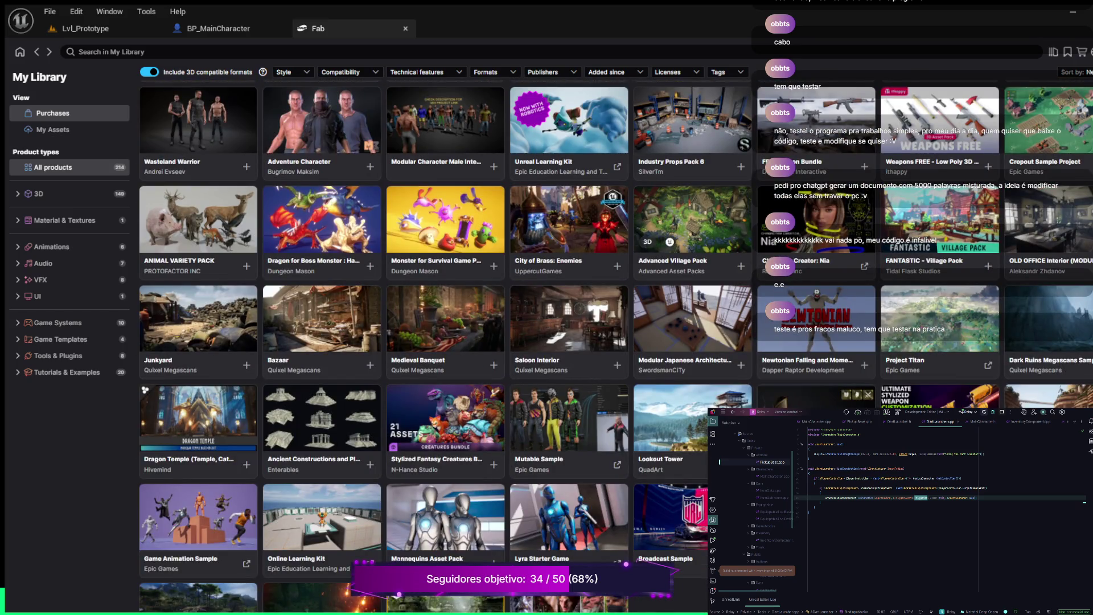
scroll(598, 318, "down", 2)
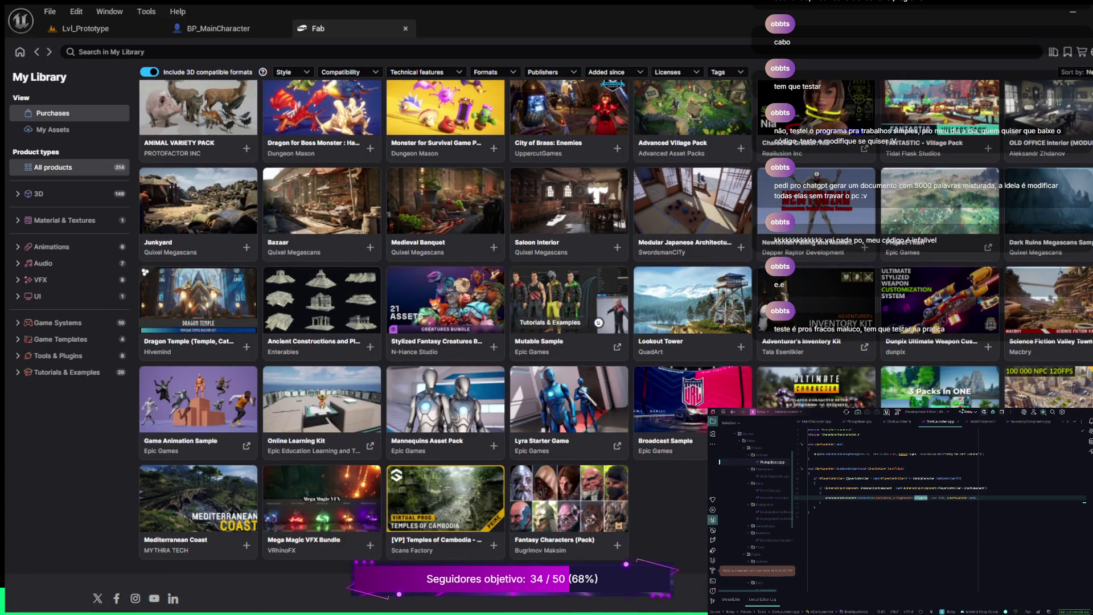
scroll(692, 182, "up", 8)
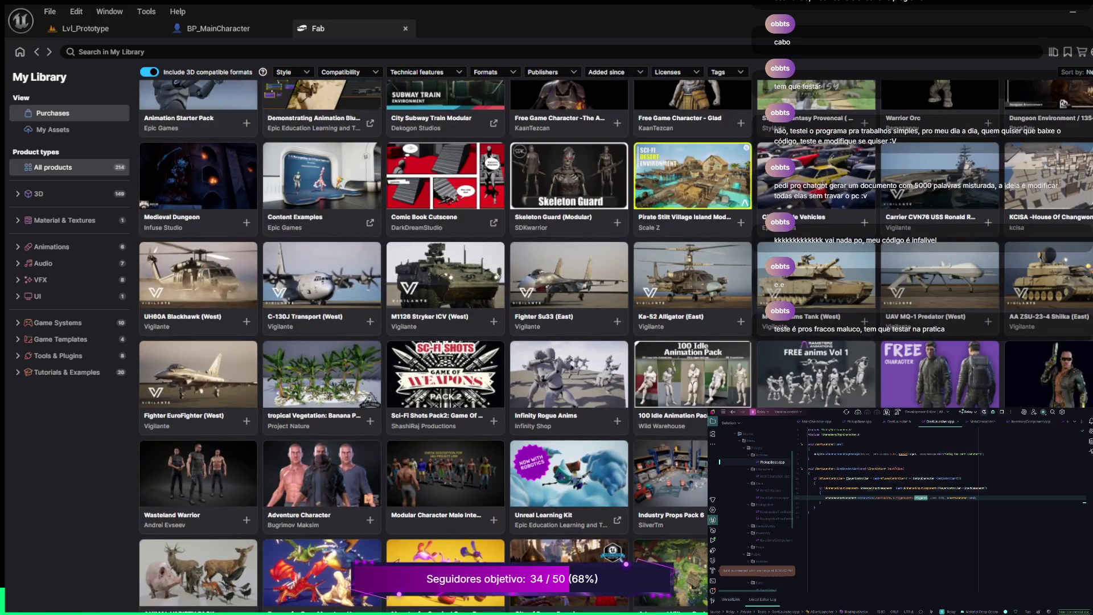
scroll(693, 183, "up", 2)
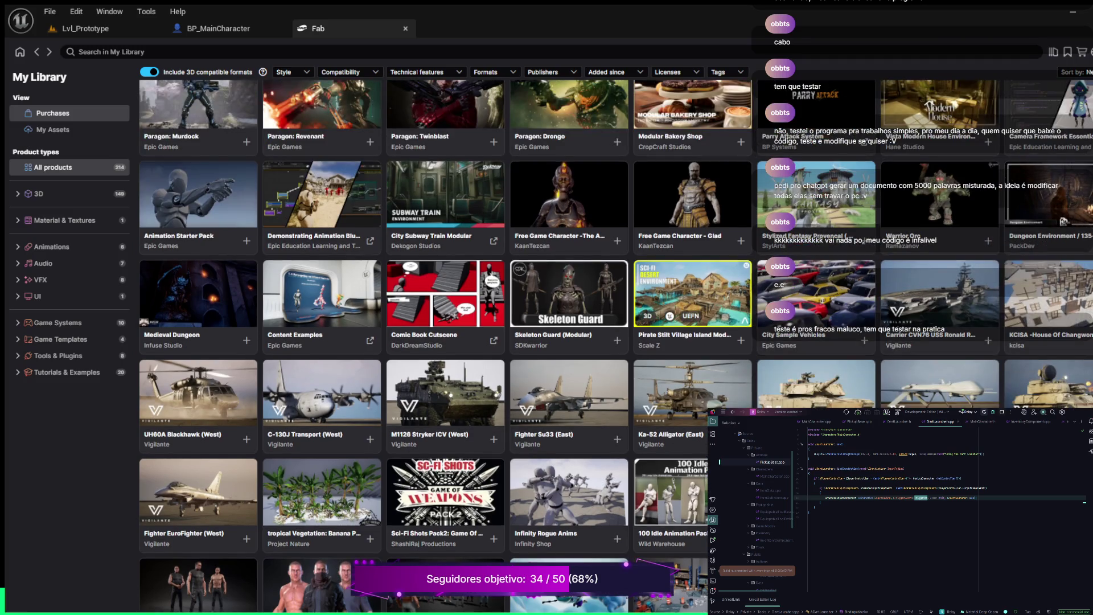
scroll(692, 310, "up", 2)
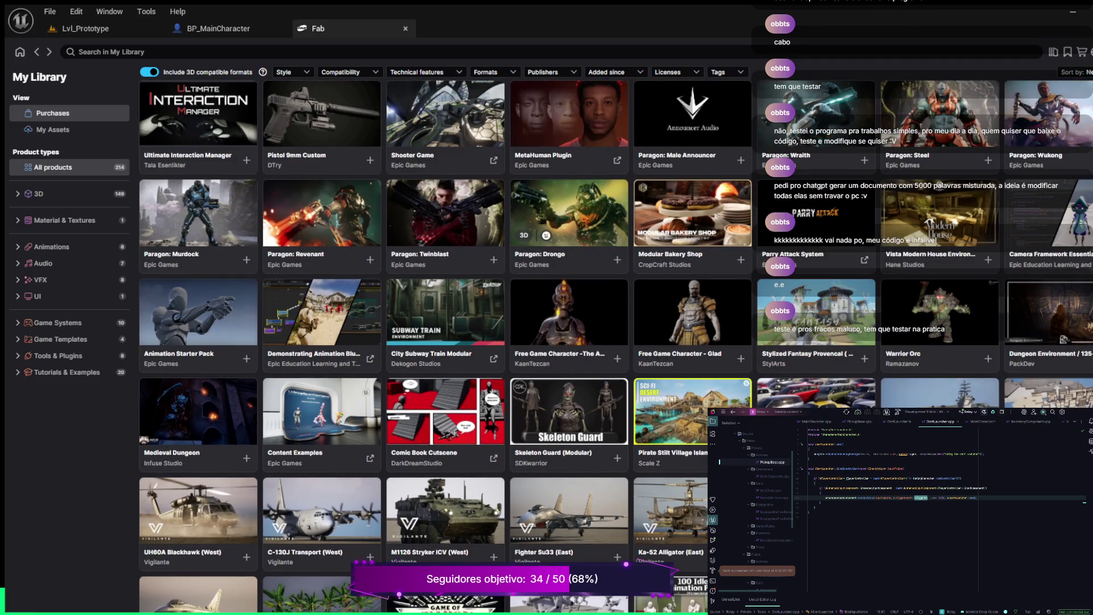
Add the Animation Starter Pack's 5.2 version to the project, creating the AnimStarterPack folder
left_click(198, 312)
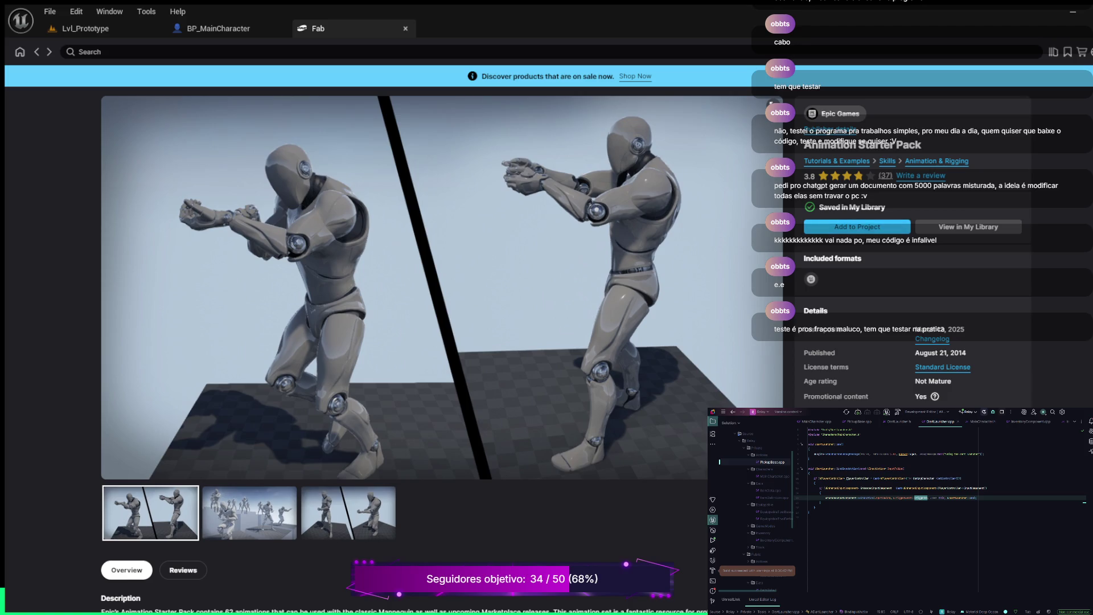
left_click(857, 227)
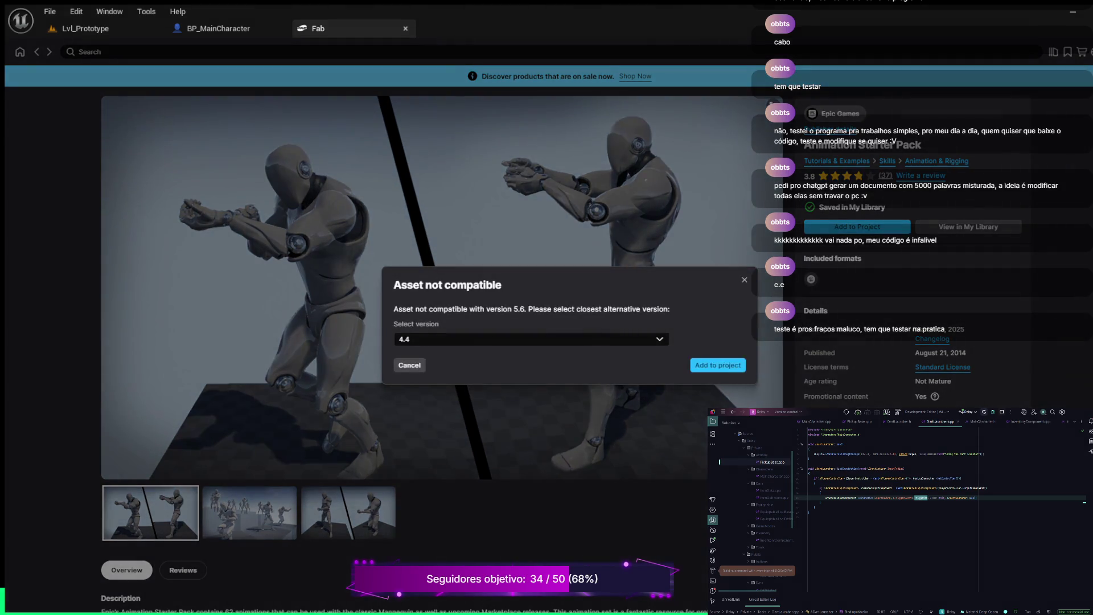
left_click(531, 339)
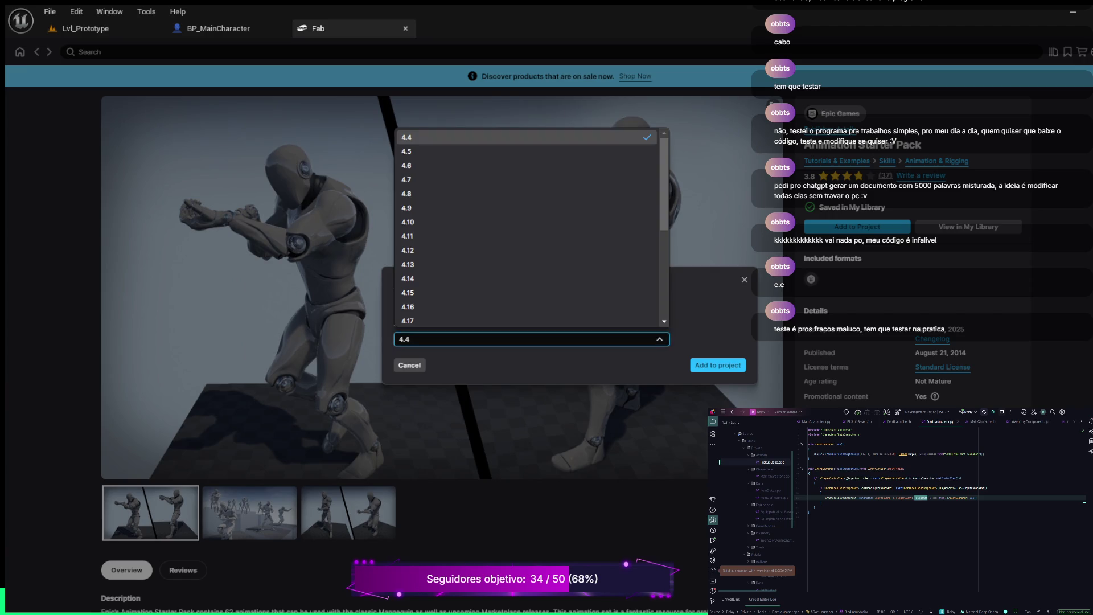
scroll(524, 308, "down", 5)
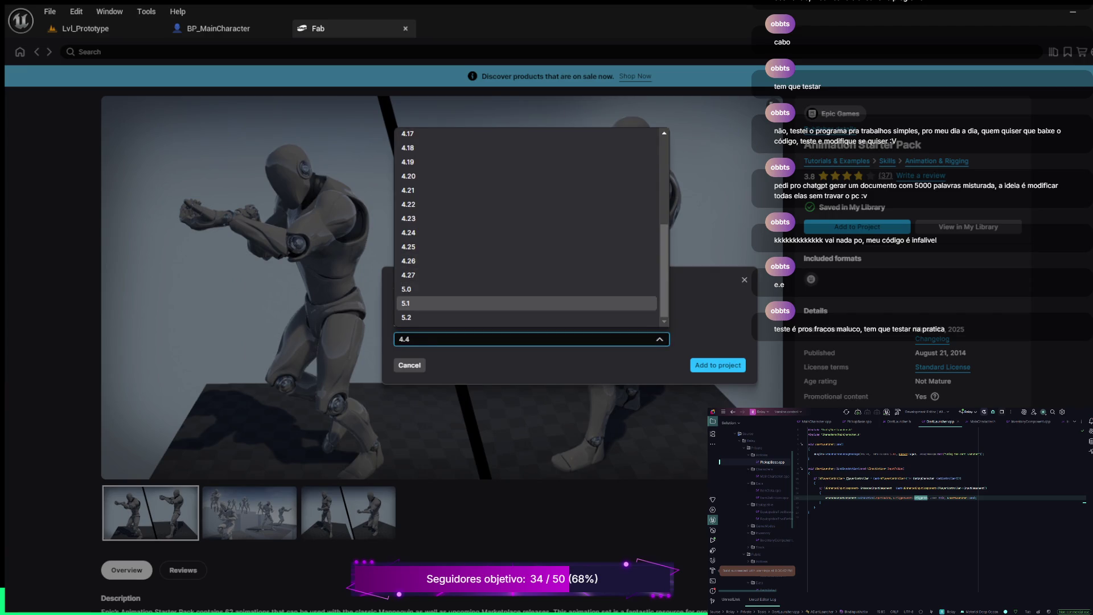
left_click(524, 317)
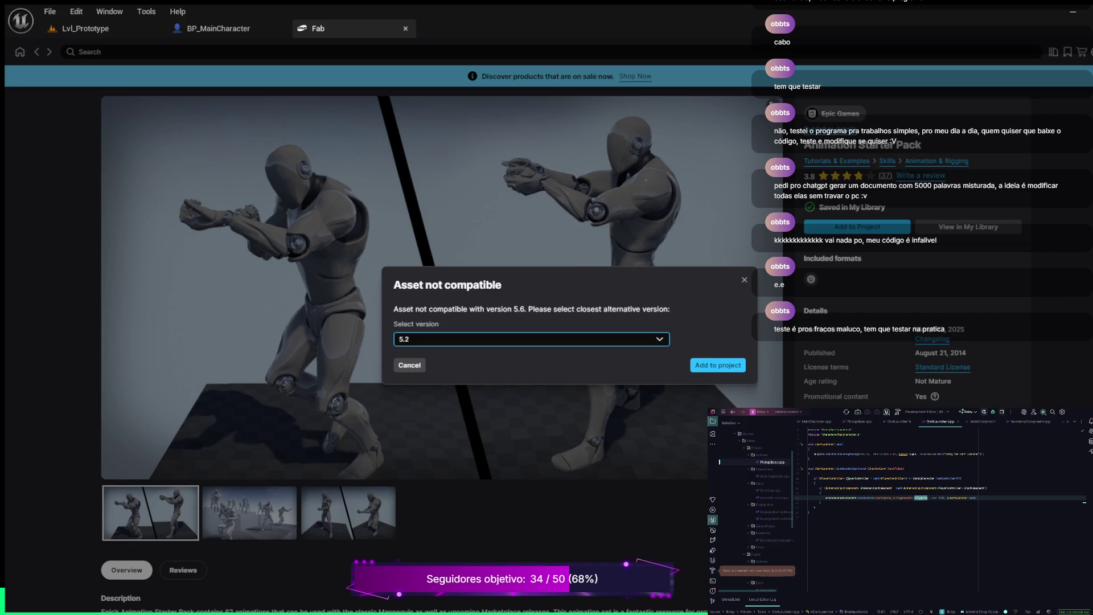
left_click(717, 365)
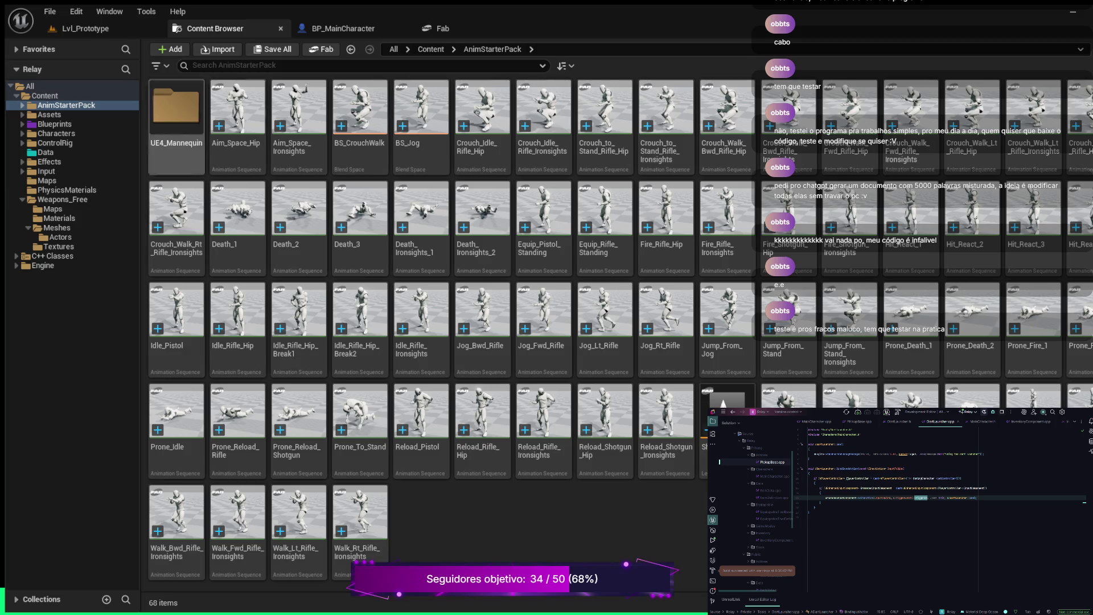
Close the Content Browser tab and reopen the Content Drawer over Lvl_Prototype with Ctrl+Space
left_click(281, 27)
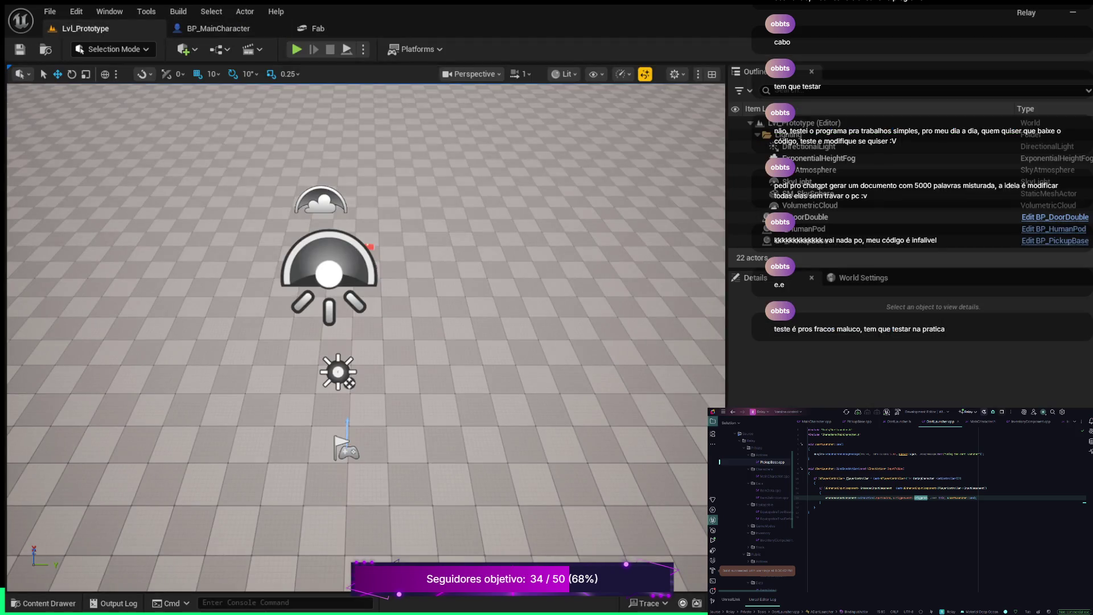
left_click(44, 603)
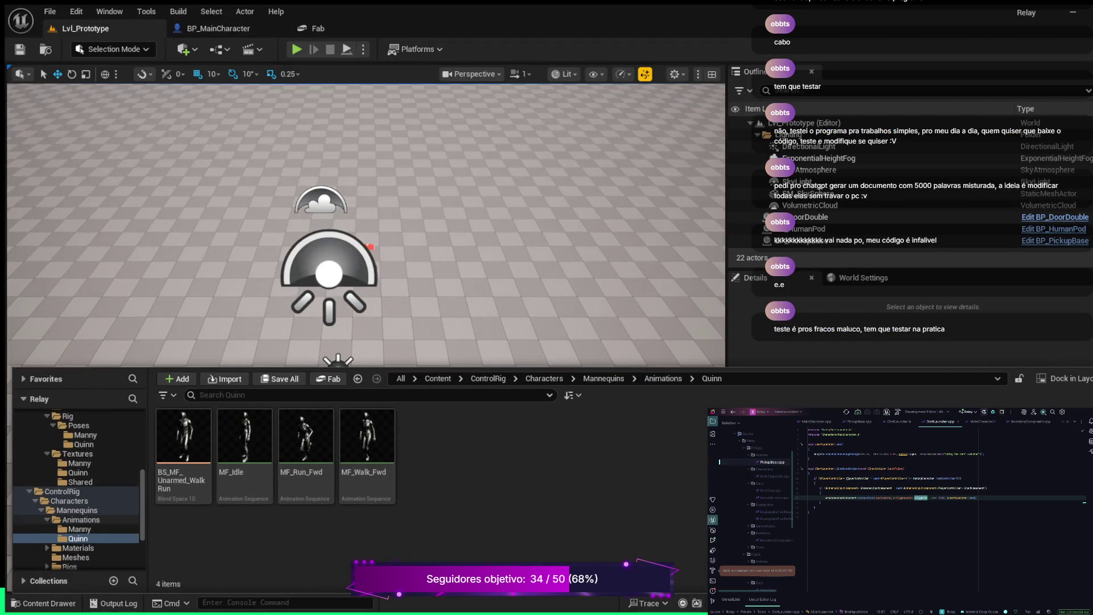
scroll(79, 501, "up", 5)
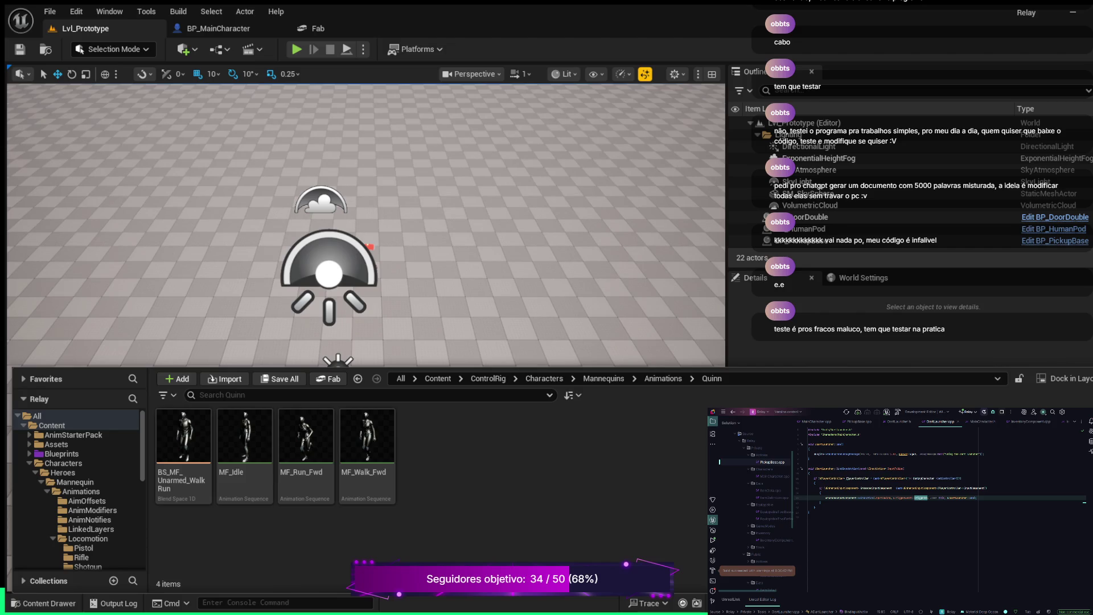
key("ctrl+space")
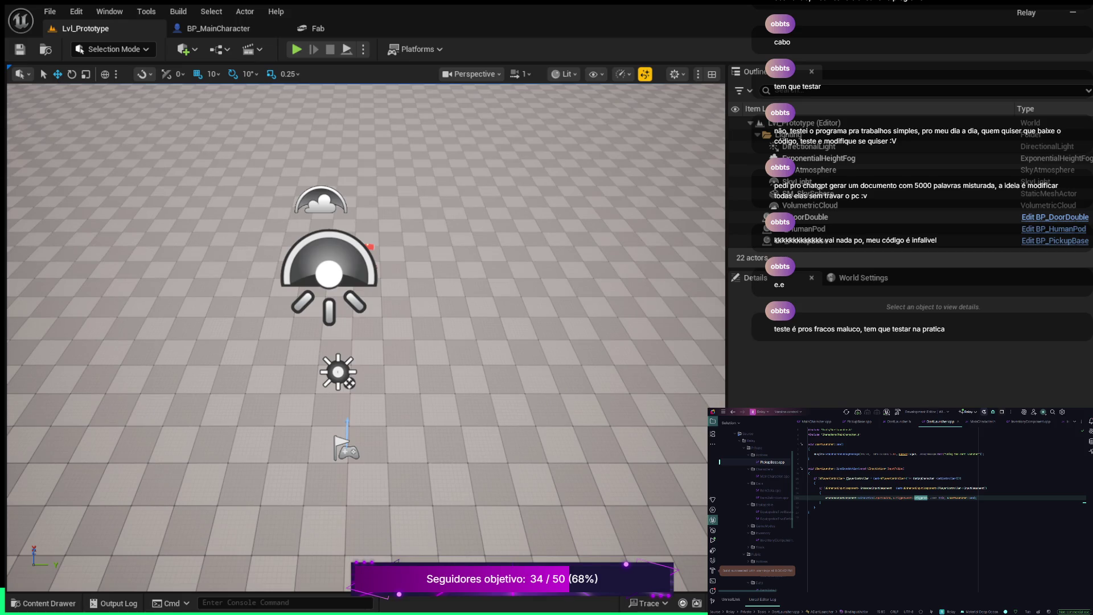
key("ctrl+space")
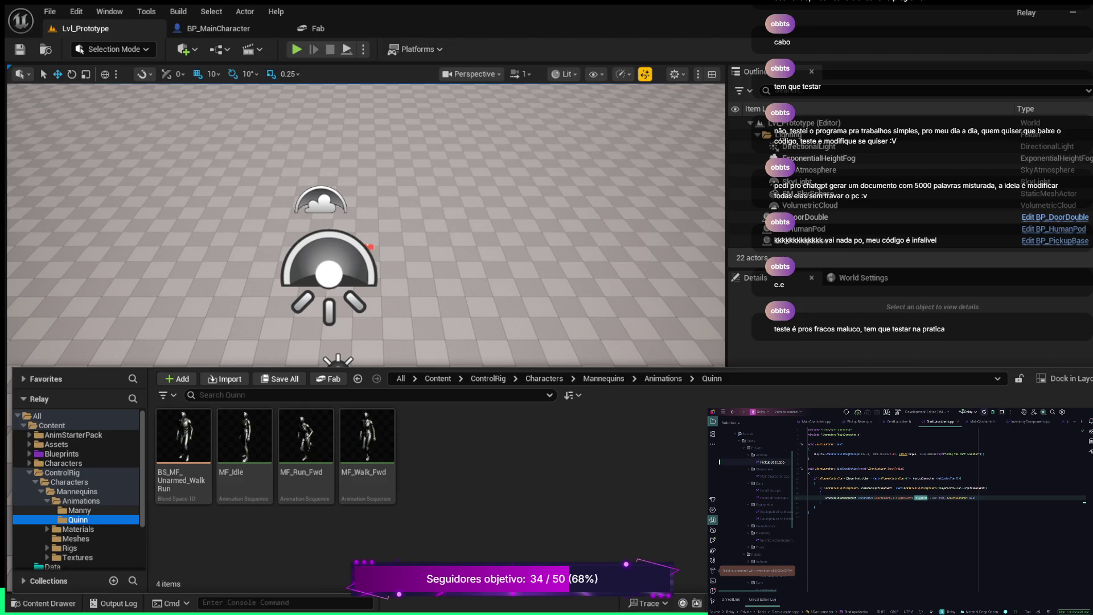
Browse the ControlRig, Maps, PhysicsMaterials, Weapons_Free, Assets and Data folders
left_click(62, 473)
left_click(54, 510)
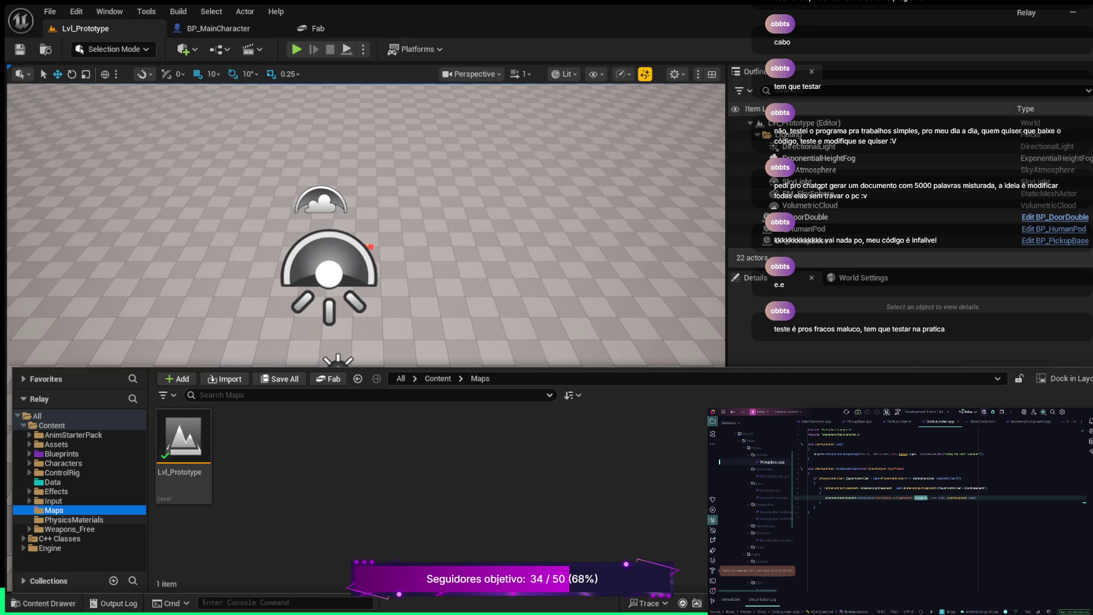
left_click(74, 519)
left_click(69, 529)
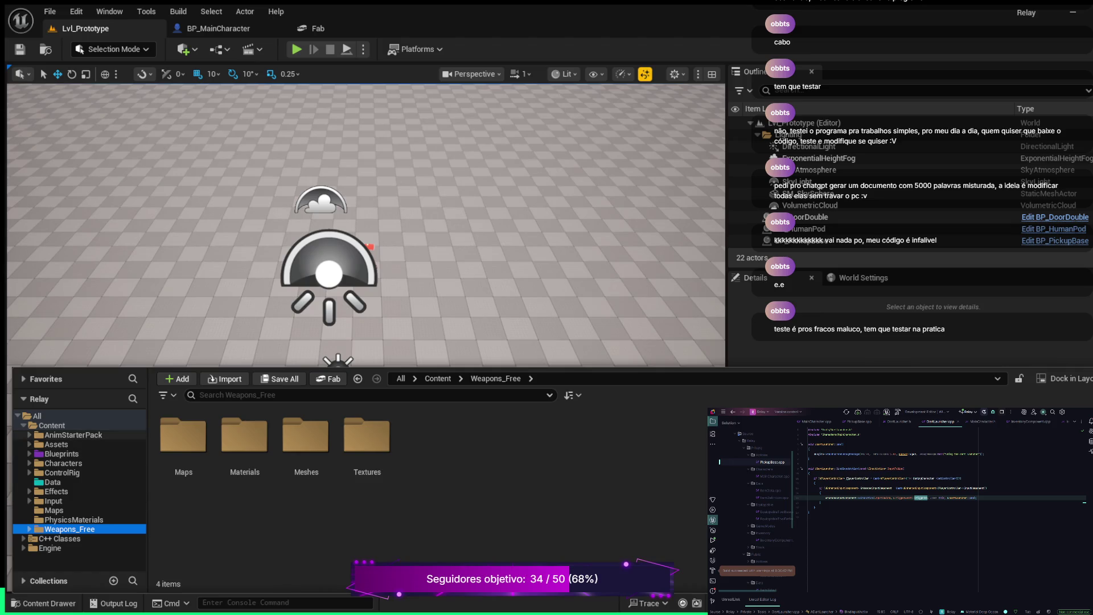
left_click(73, 434)
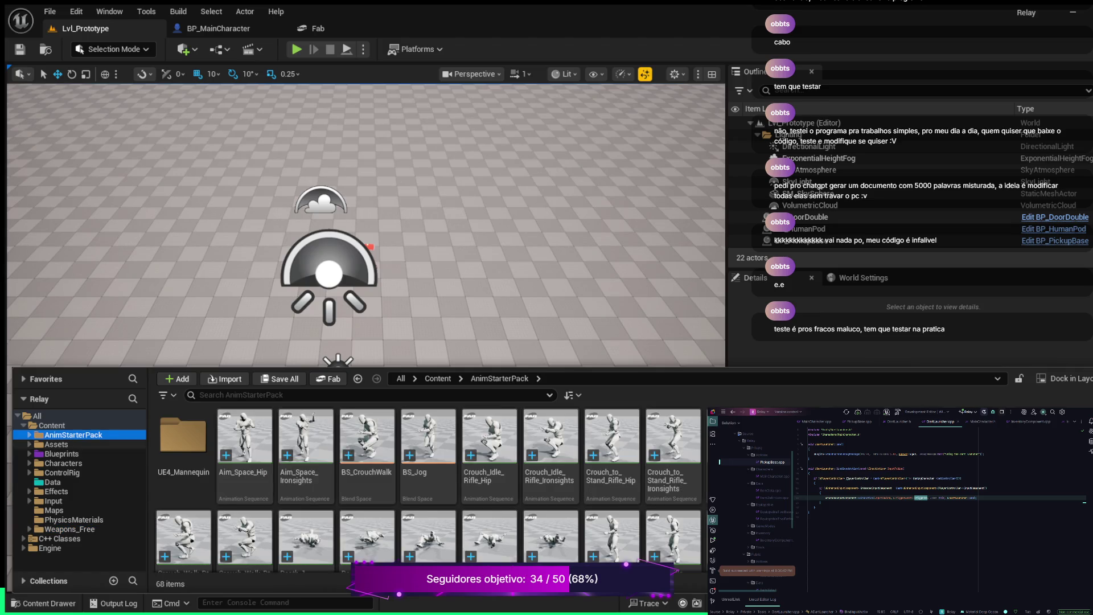
left_click(57, 444)
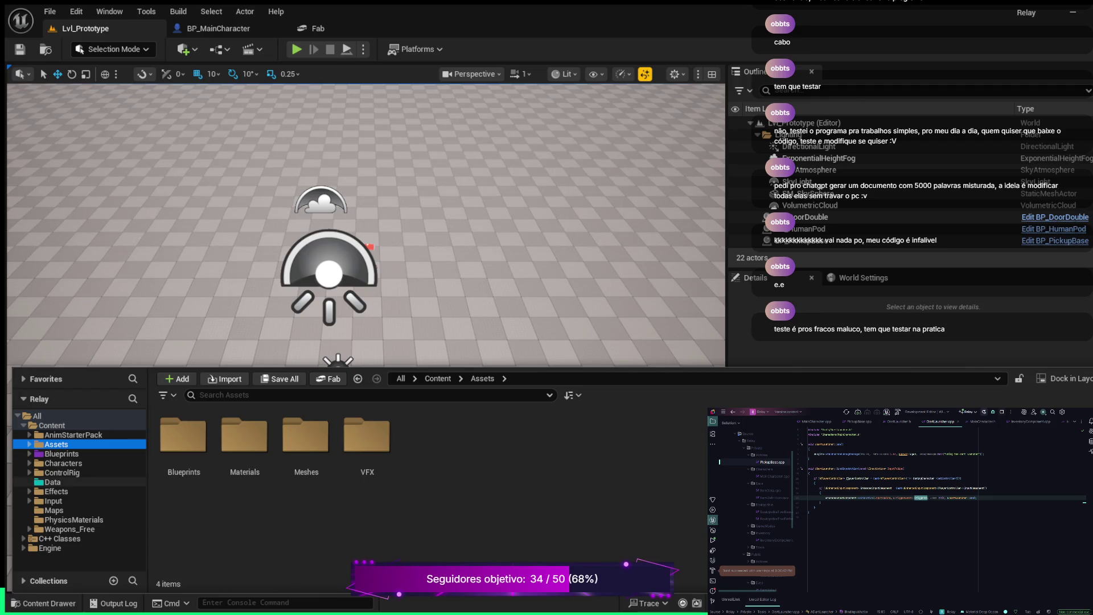
left_click(52, 482)
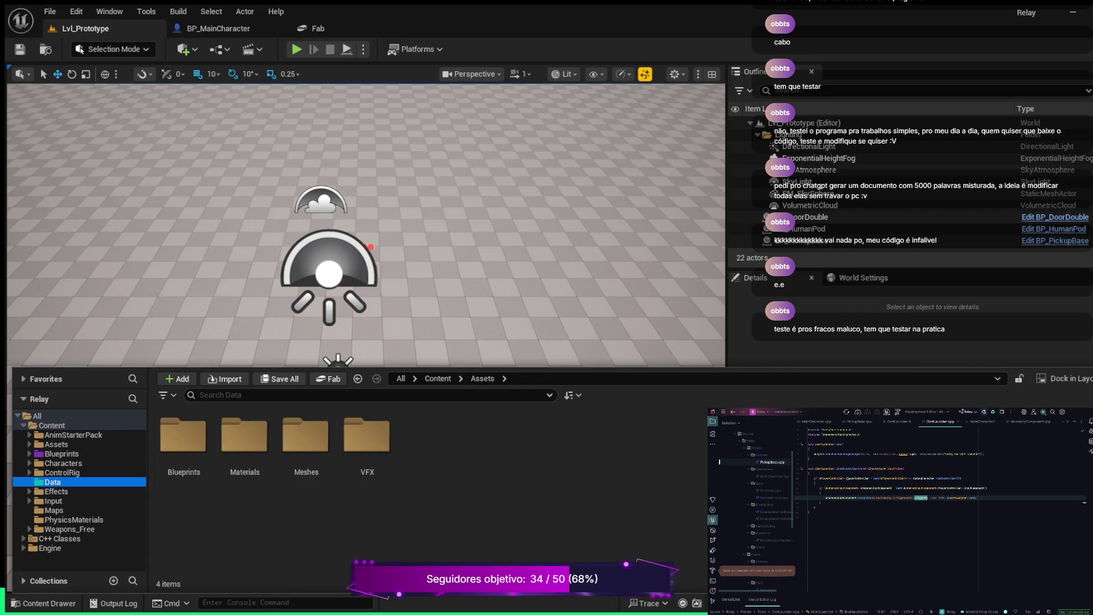
left_click(62, 472)
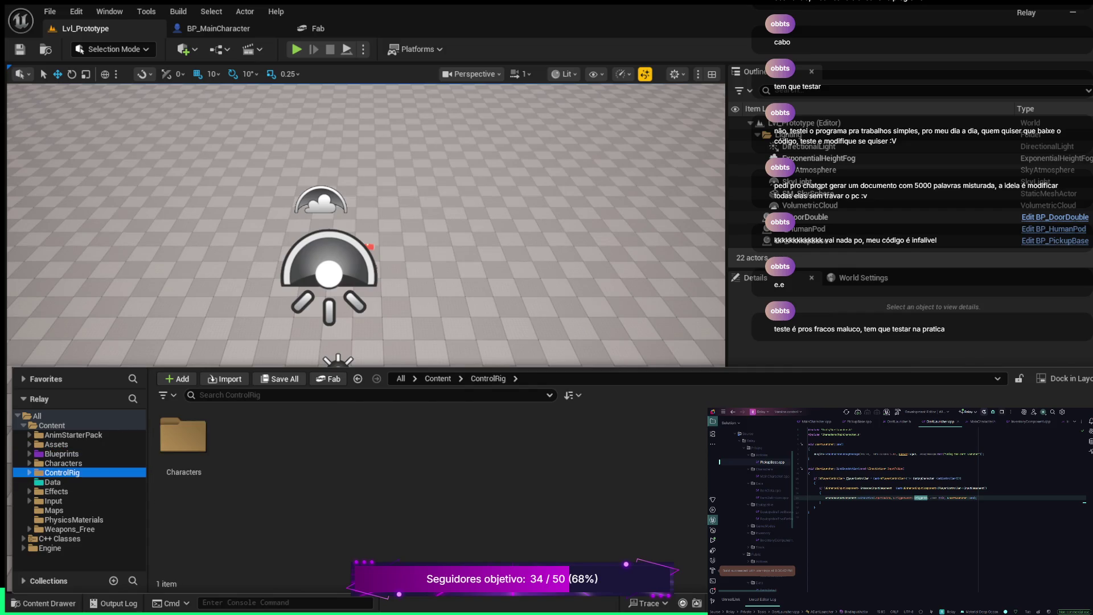
Show the AnimStarterPack folder and scroll through its animations
left_click(72, 435)
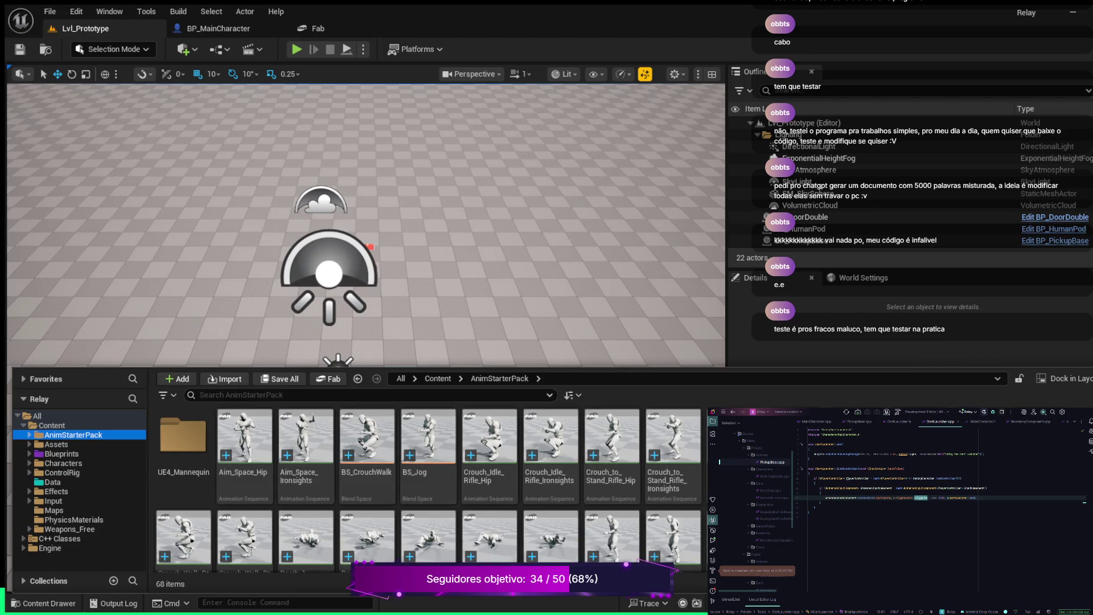
scroll(550, 478, "down", 2)
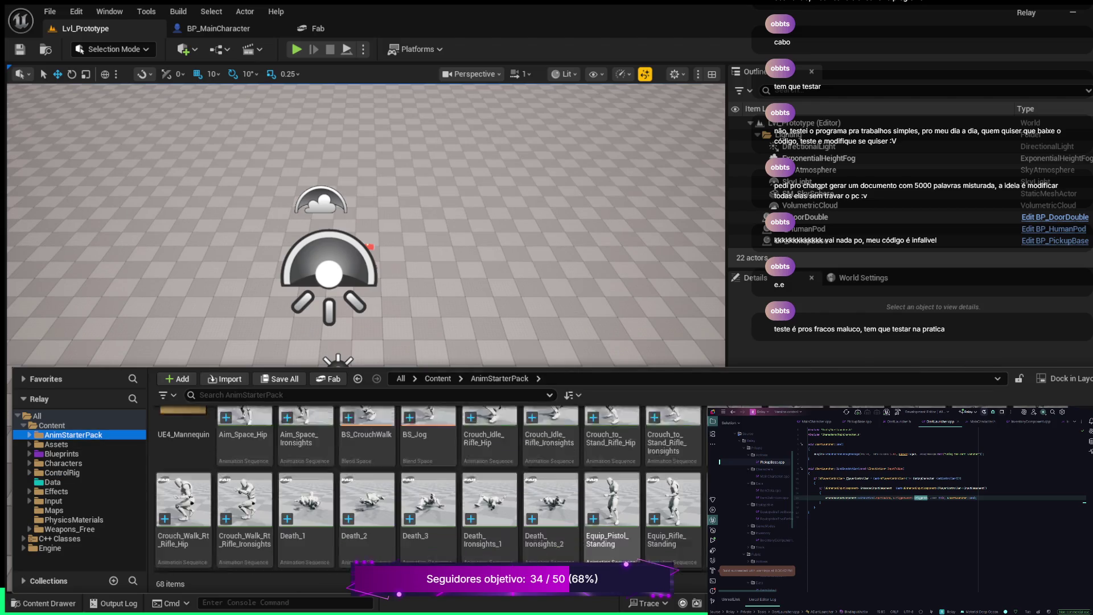
scroll(551, 478, "down", 6)
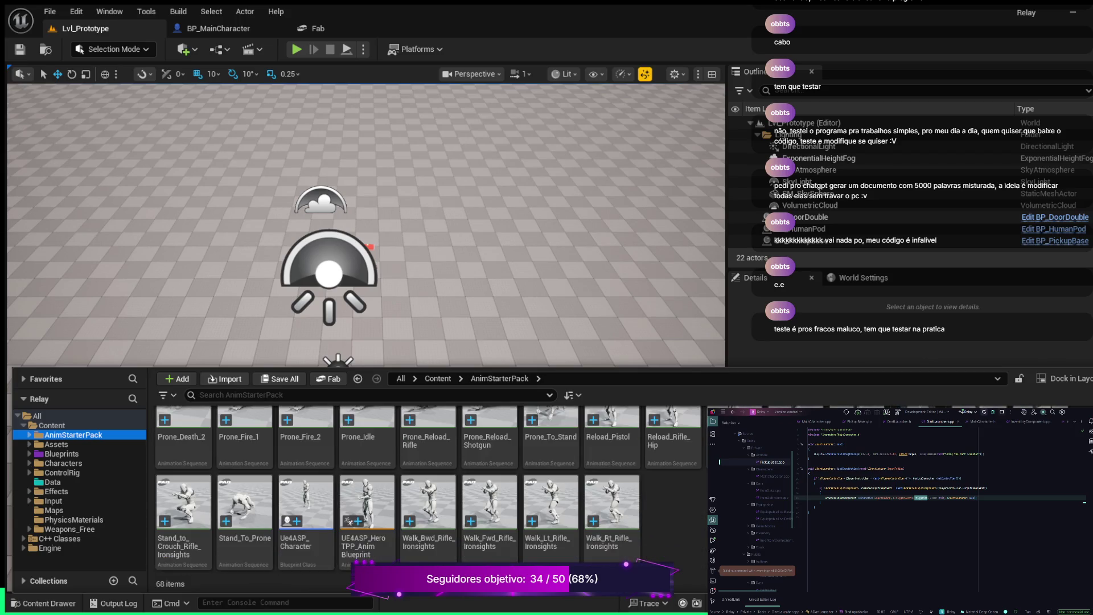
scroll(427, 490, "up", 8)
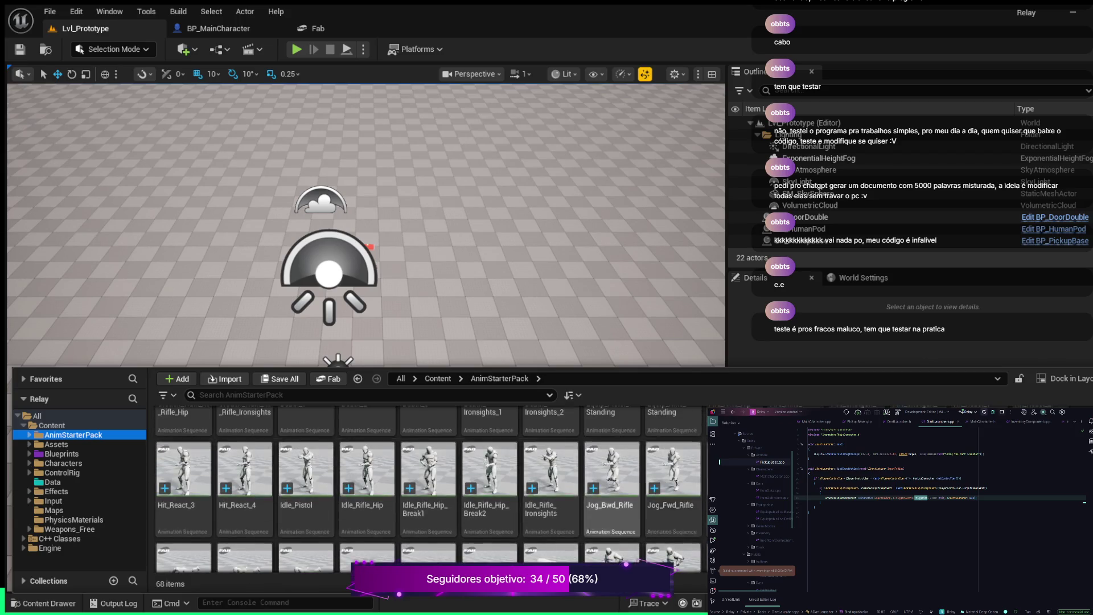
scroll(551, 478, "up", 1)
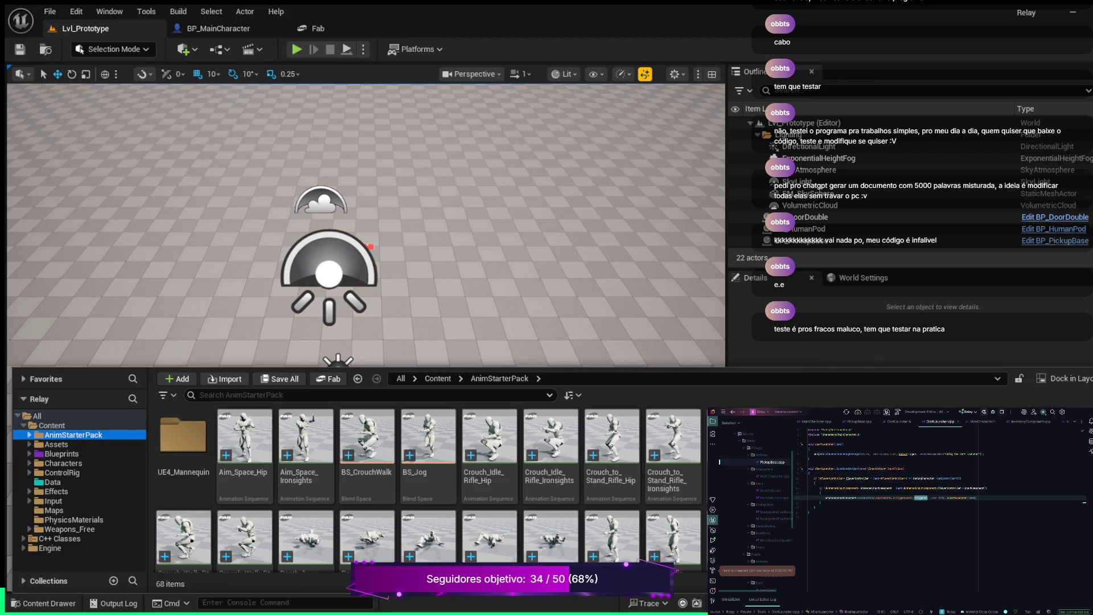
Expand UE4_Mannequin and step through its Mesh and Textures subfolders
key("Right")
left_click(77, 444)
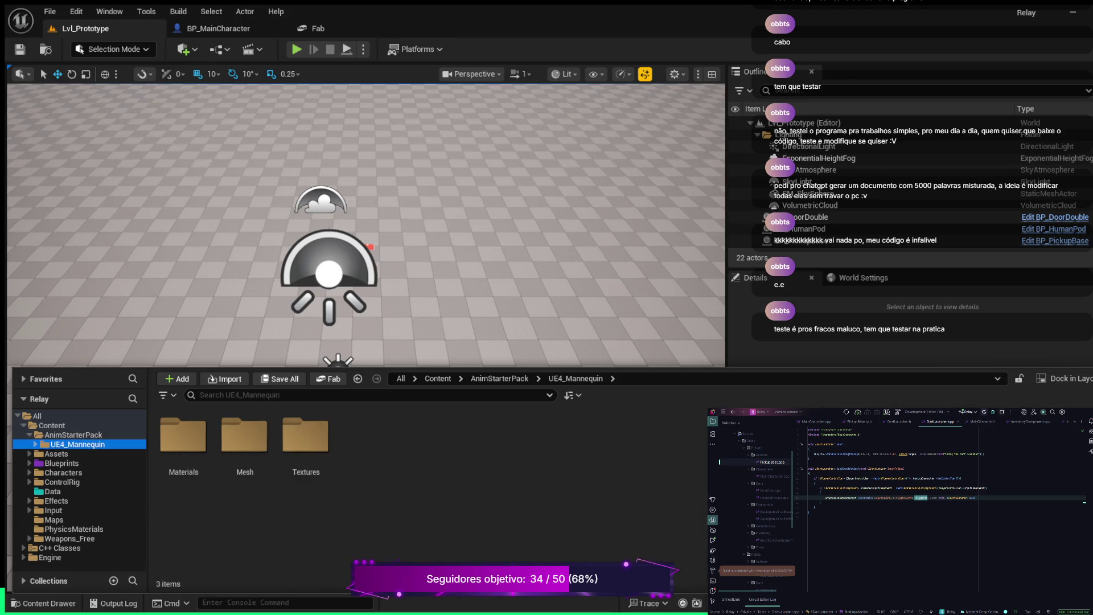
key("Right")
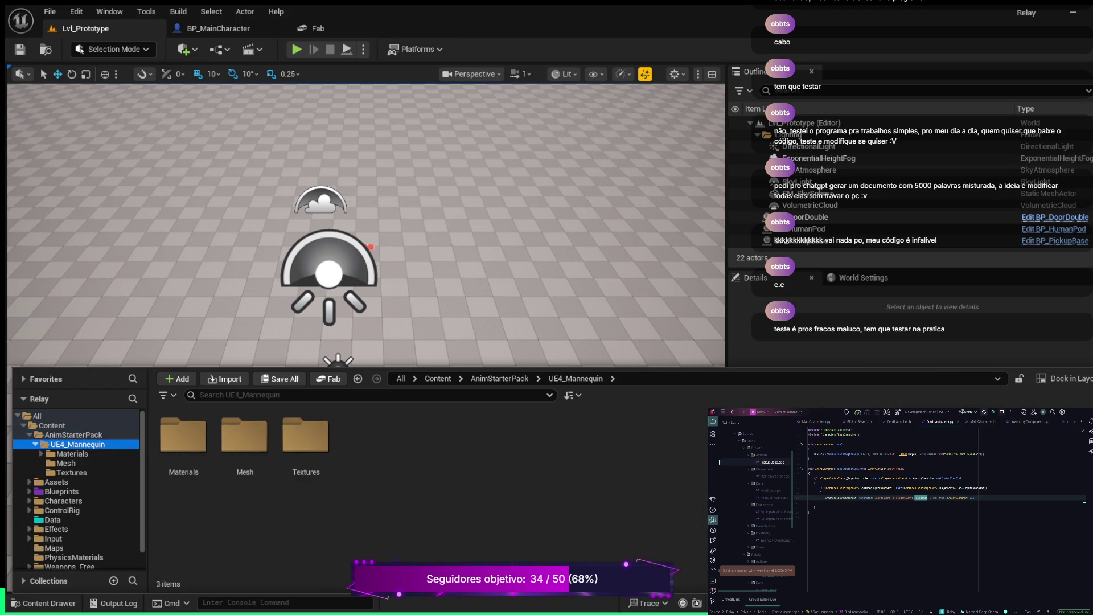
key("Down")
key("Down")
key("Down")
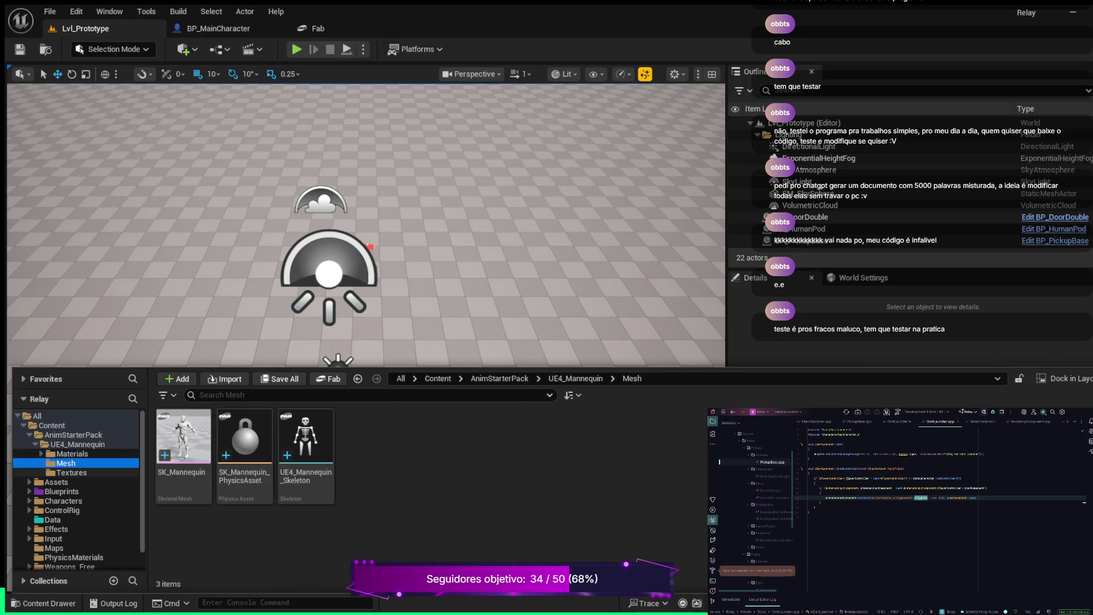
key("Left")
key("Left")
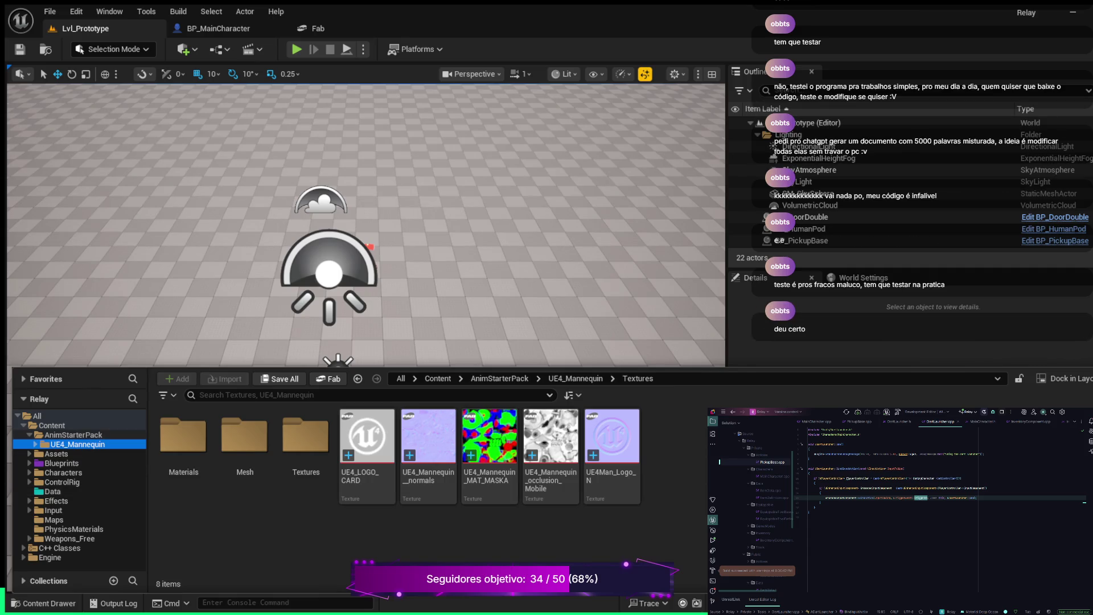
Return to AnimStarterPack and scroll through its 68 items again
key("Left")
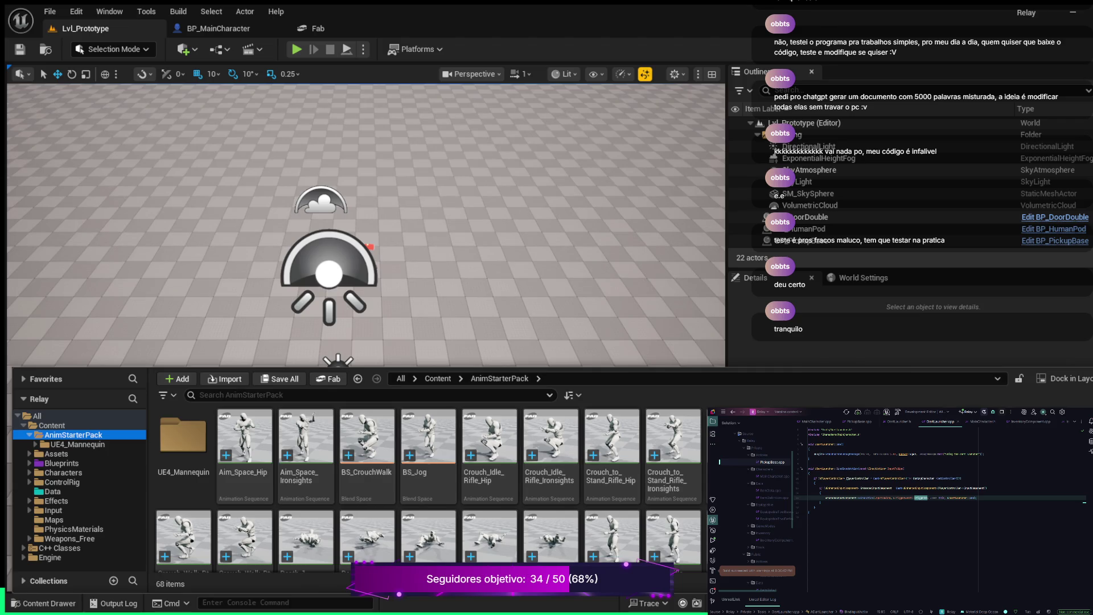
scroll(427, 490, "down", 1)
scroll(427, 489, "down", 10)
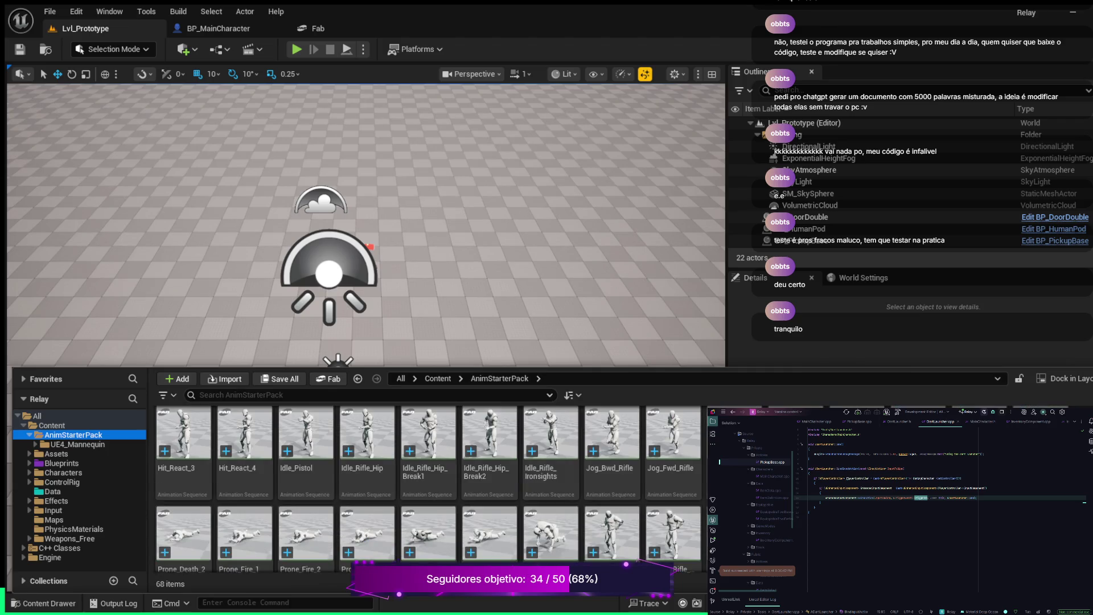
scroll(427, 490, "down", 5)
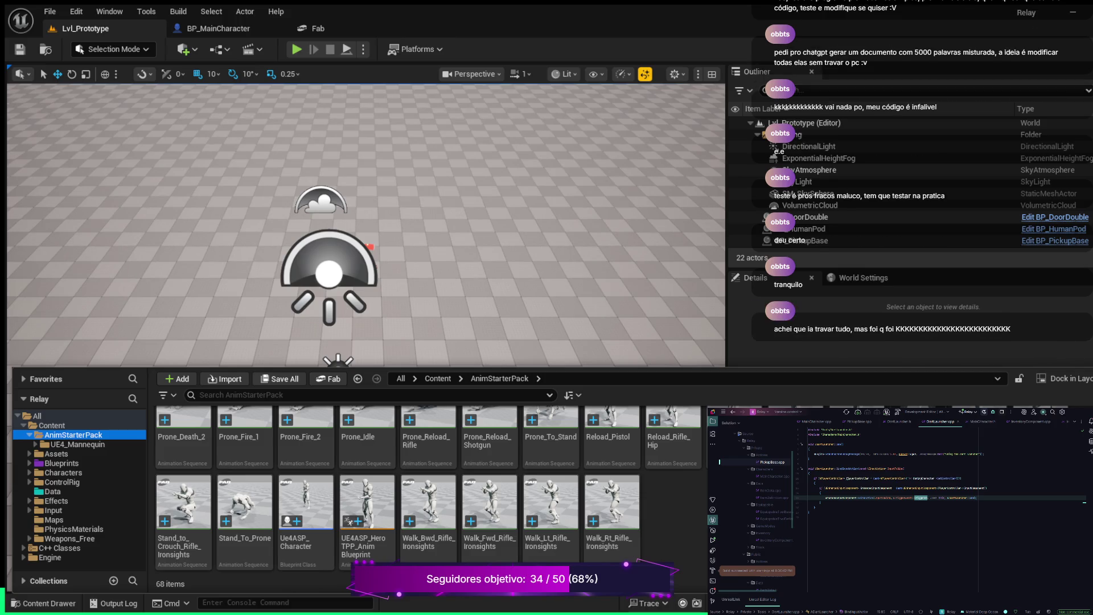
scroll(643, 490, "up", 3)
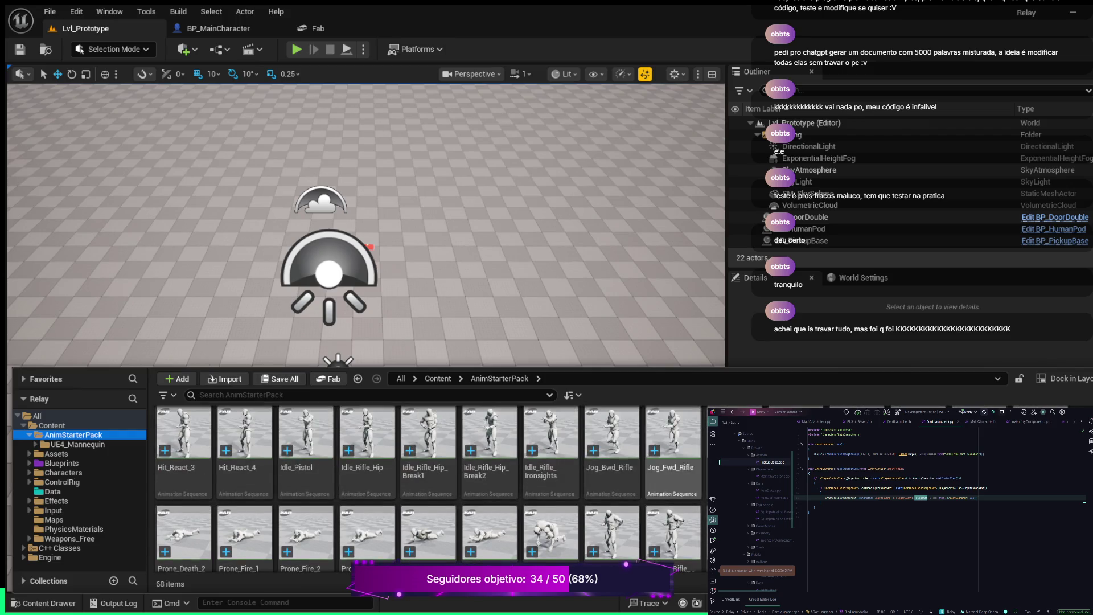
scroll(427, 490, "up", 3)
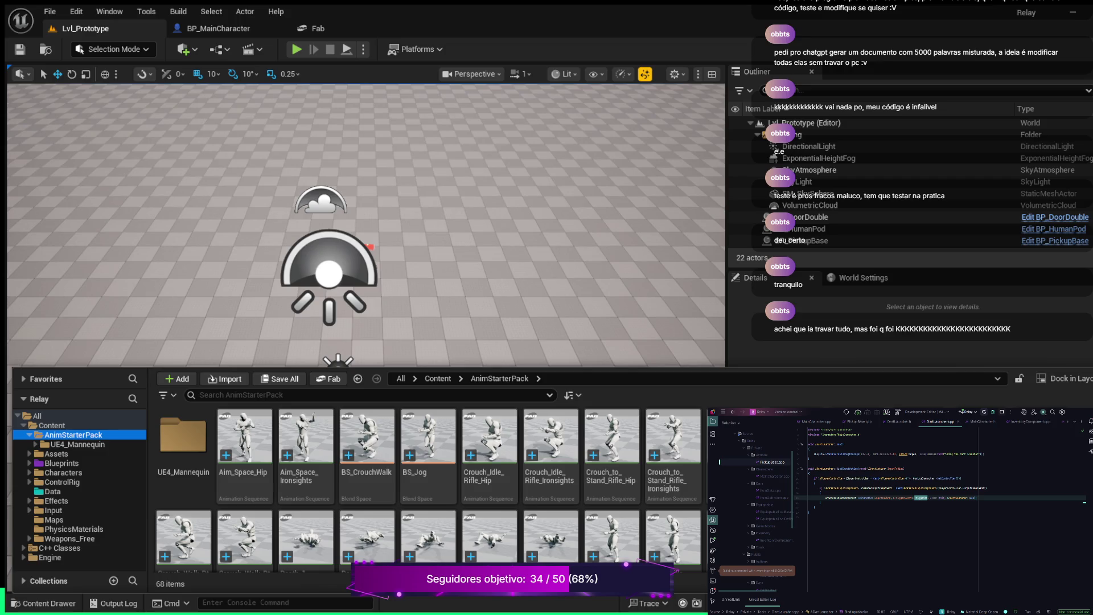
scroll(427, 489, "down", 2)
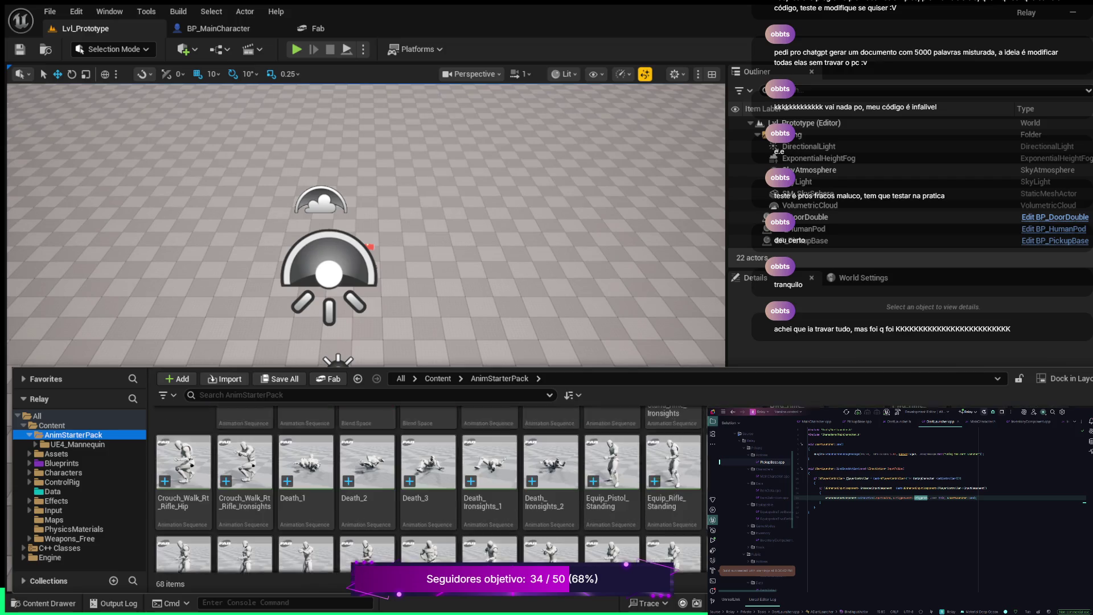
scroll(427, 490, "down", 5)
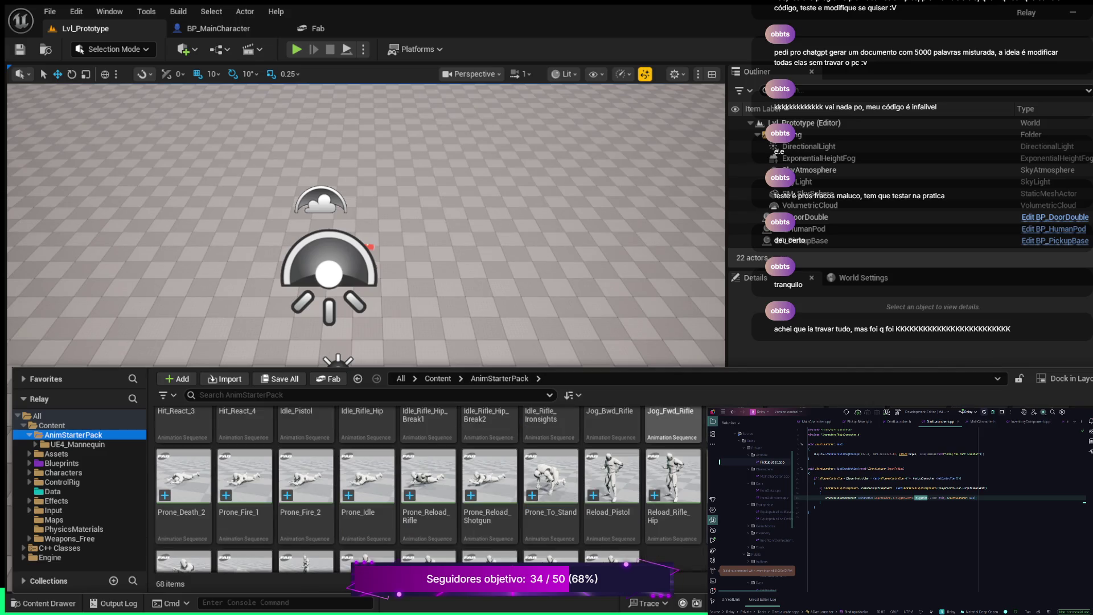
scroll(427, 490, "down", 2)
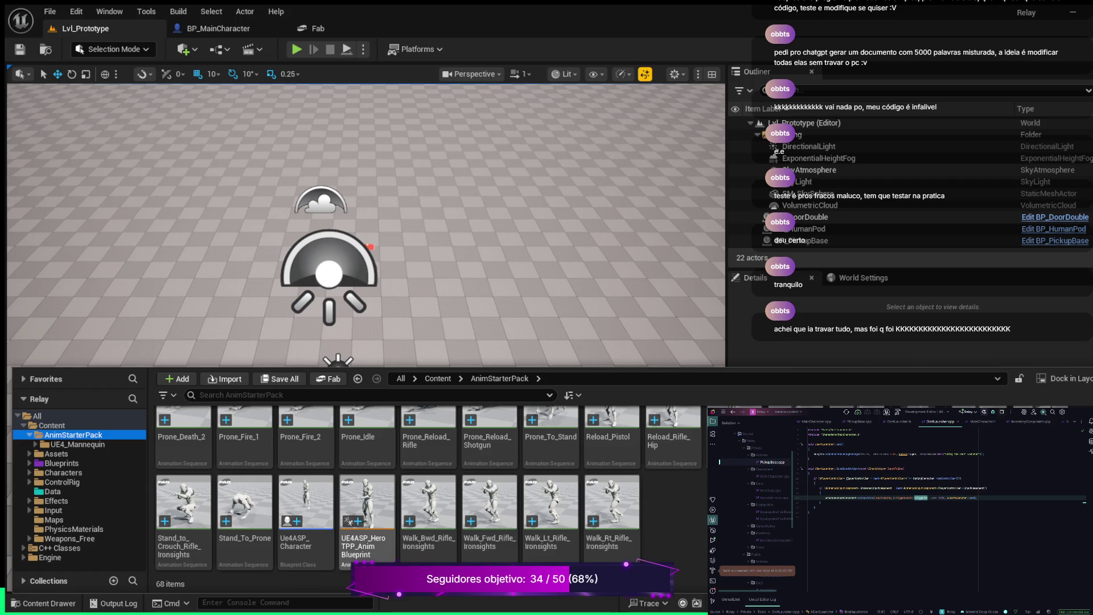
Select the UE4ASP_HeroTPP_AnimBlueprint asset, then close the Content Drawer with Ctrl+Space
left_click(367, 507)
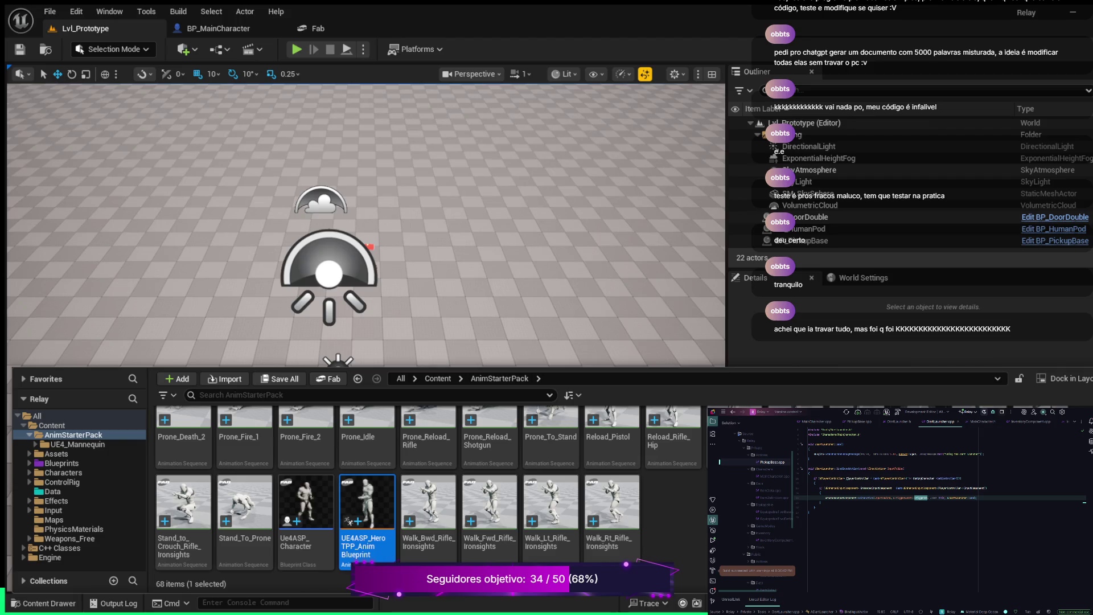
key("ctrl+space")
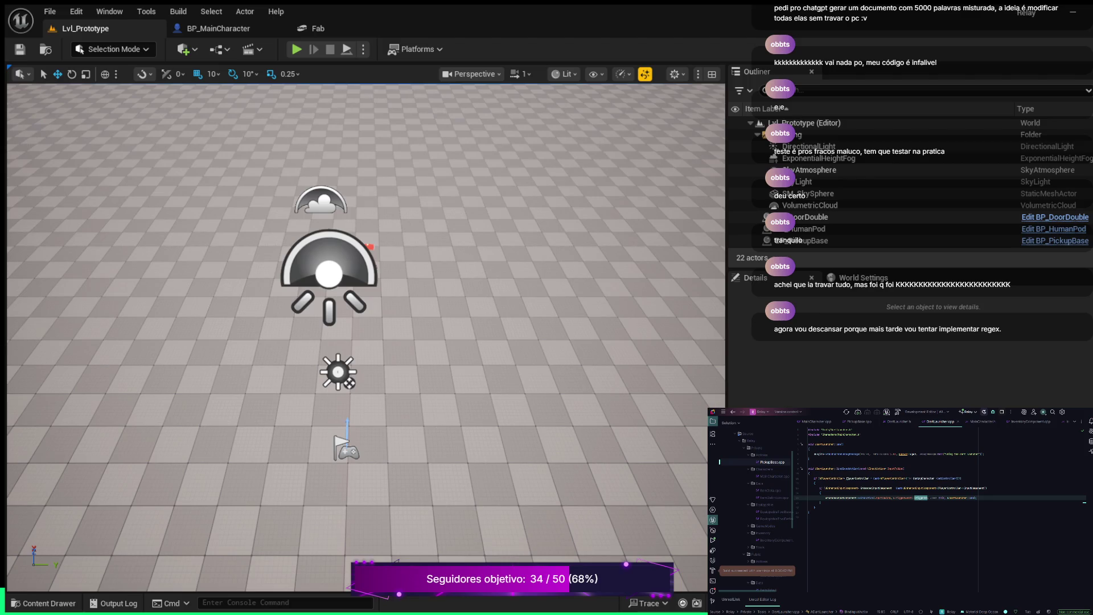
Open Content/Animations in a docked Content Browser and select only RTG_AutoGenerated
key("ctrl+space")
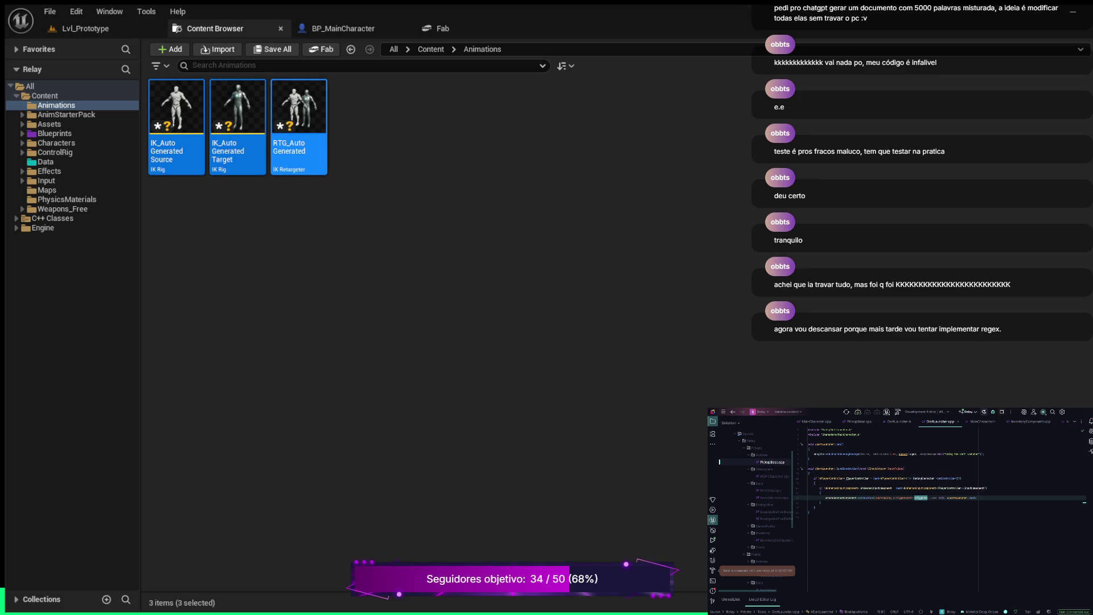
left_click(299, 108)
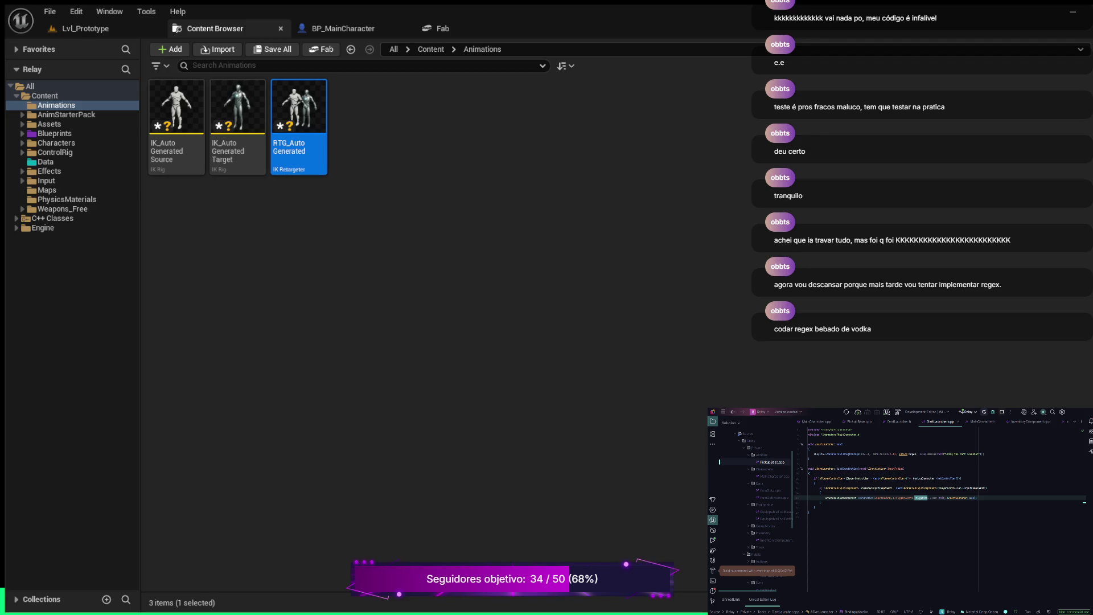
Open the RTG_AutoGenerated retargeter editor and orbit the viewport to a side-on view
left_click(436, 28)
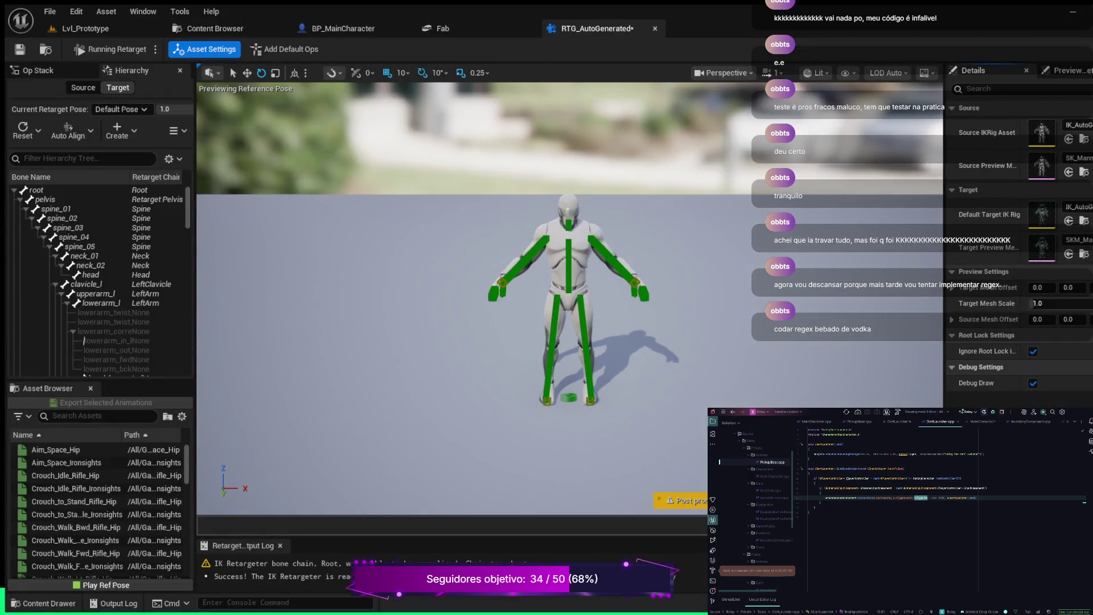
scroll(100, 507, "down", 5)
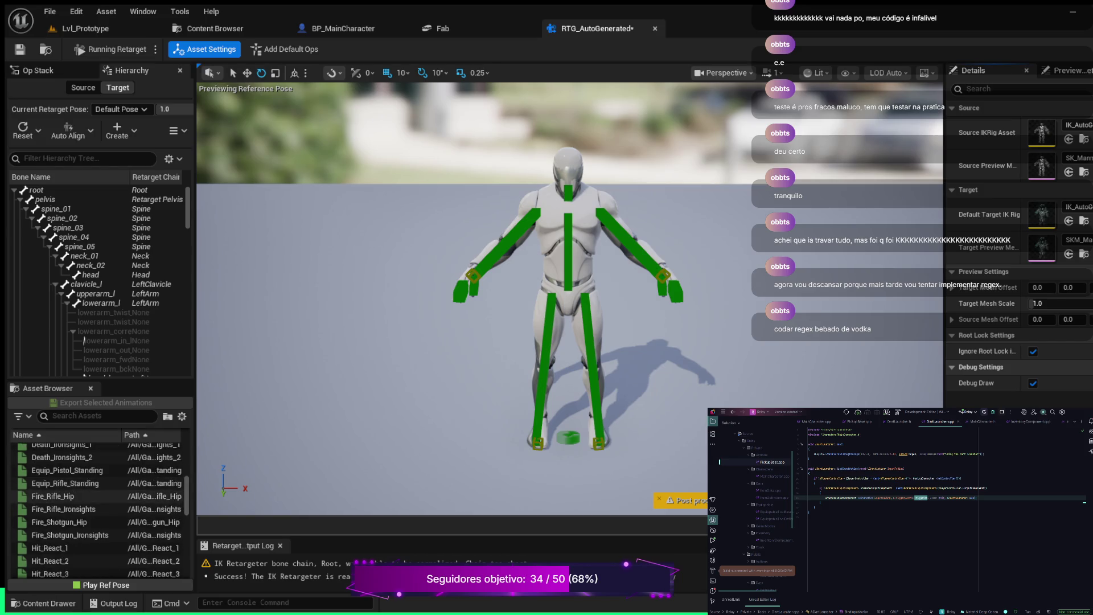
scroll(100, 504, "down", 5)
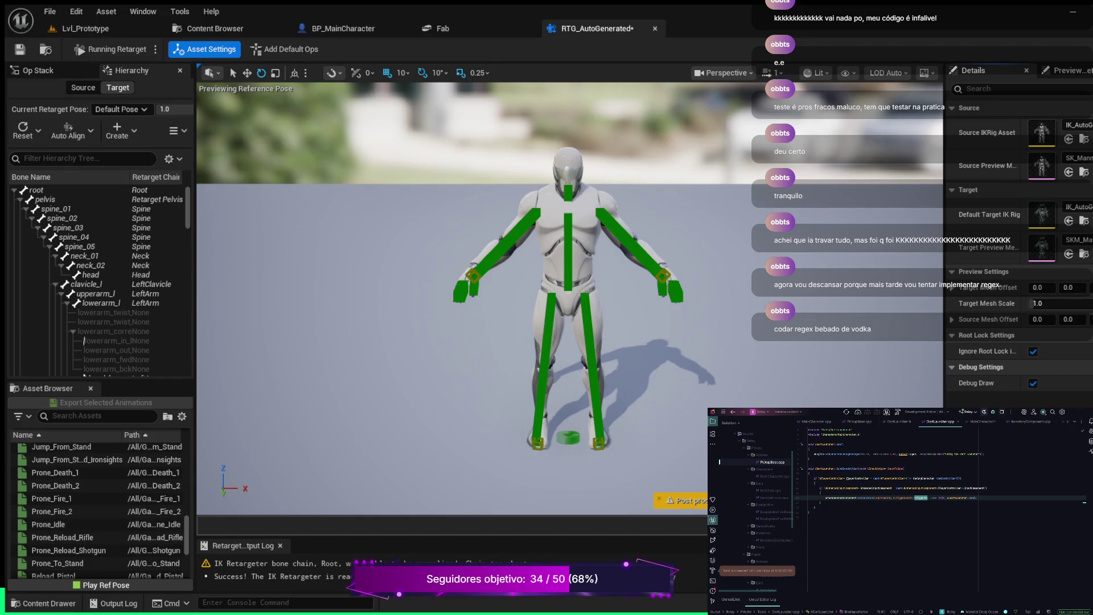
scroll(570, 296, "down", 2)
scroll(569, 296, "up", 5)
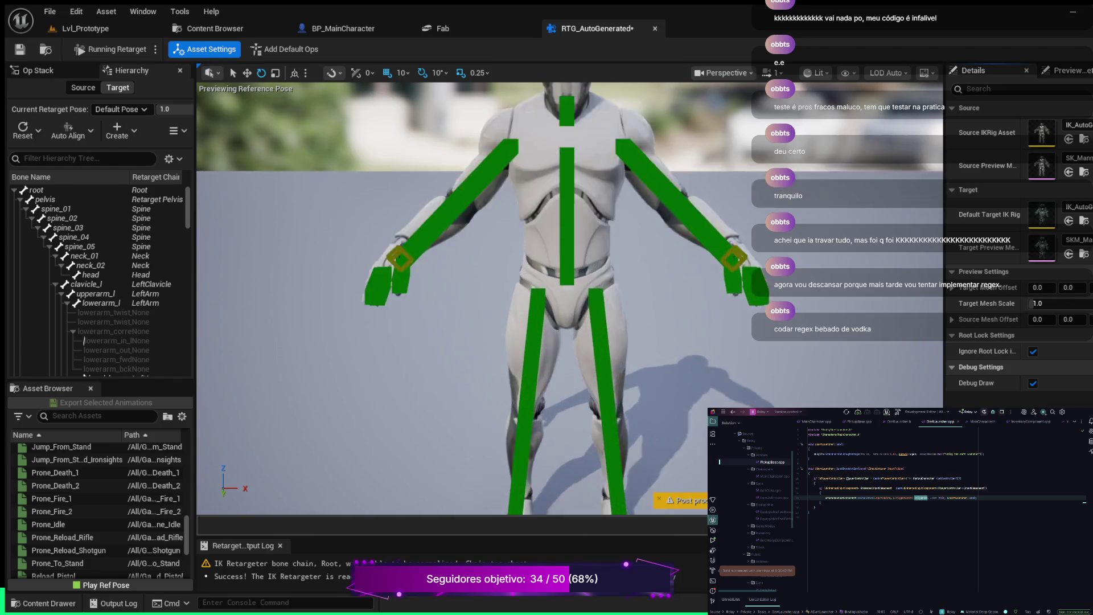
scroll(569, 296, "down", 5)
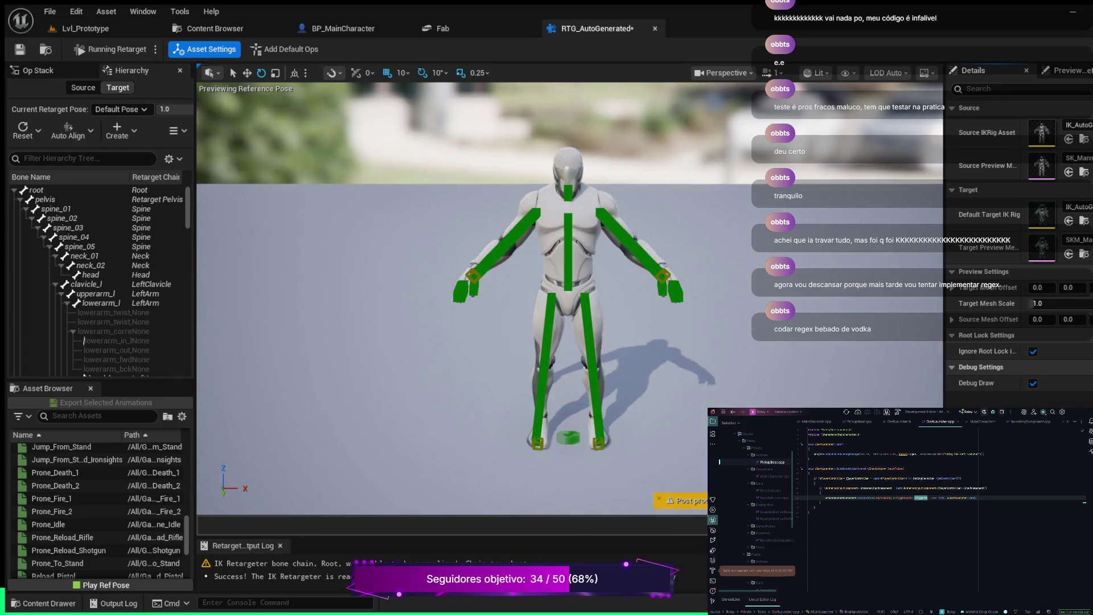
mouse_move(569, 296)
left_mouse_down()
mouse_move(661, 296)
mouse_move(684, 307)
mouse_move(706, 296)
mouse_move(786, 296)
mouse_move(786, 274)
mouse_move(740, 273)
left_mouse_up()
scroll(570, 256, "up", 3)
left_click_drag(569, 256, 524, 256)
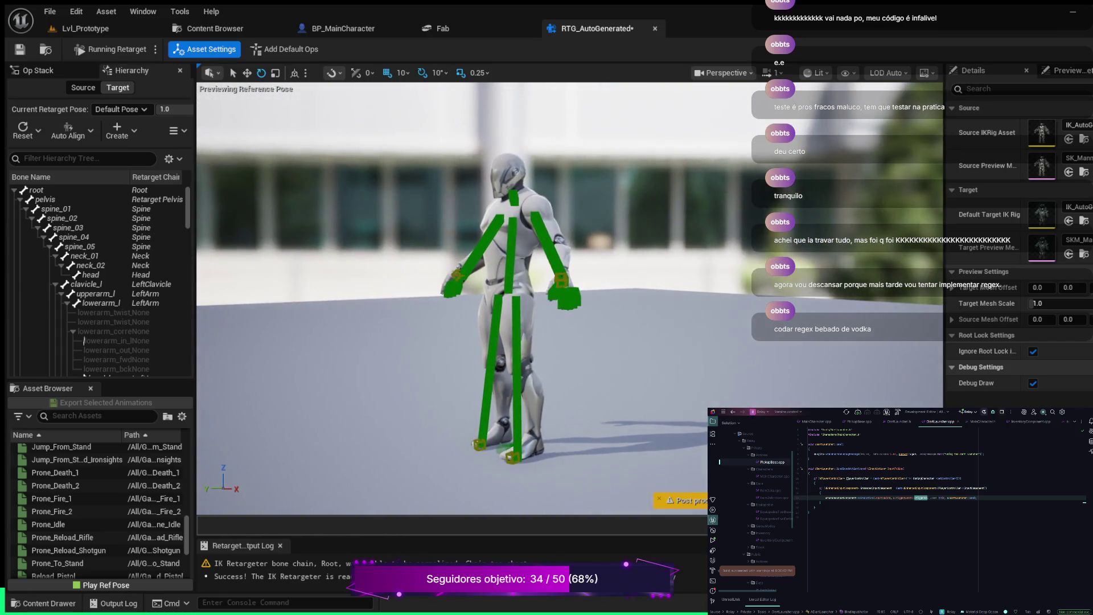
Preview the Aim_Space_Hip animation retargeted onto the target mannequin
scroll(473, 296, "up", 3)
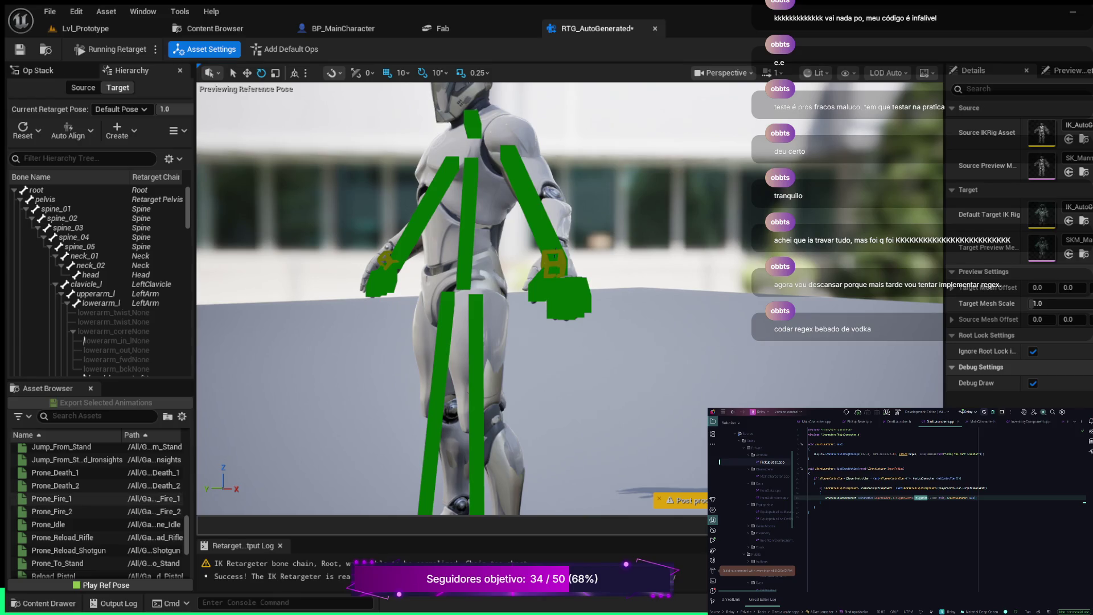
scroll(97, 506, "up", 10)
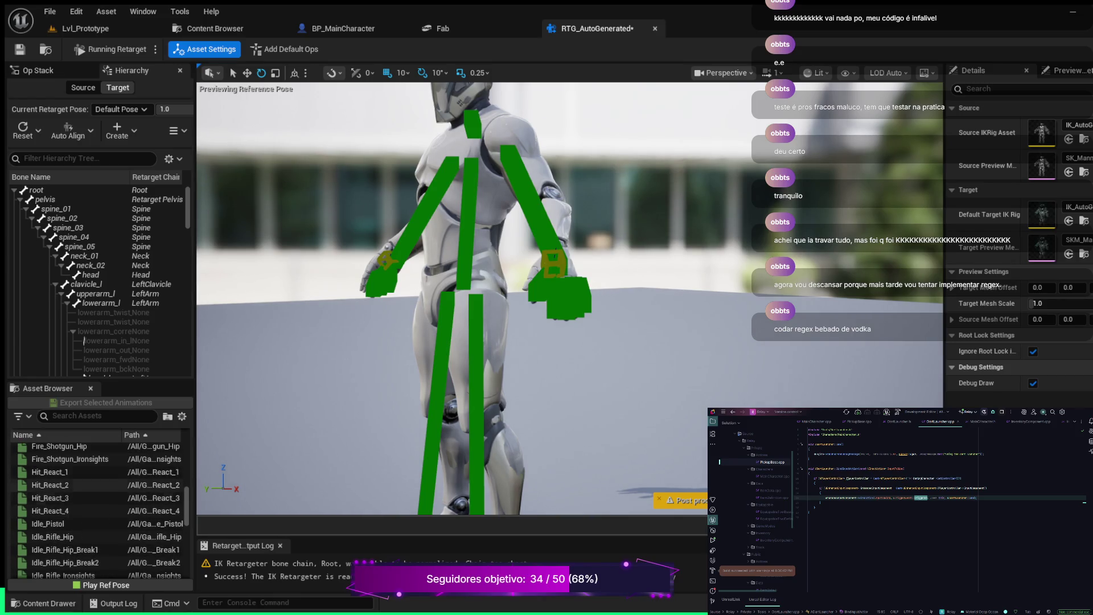
scroll(100, 511, "up", 5)
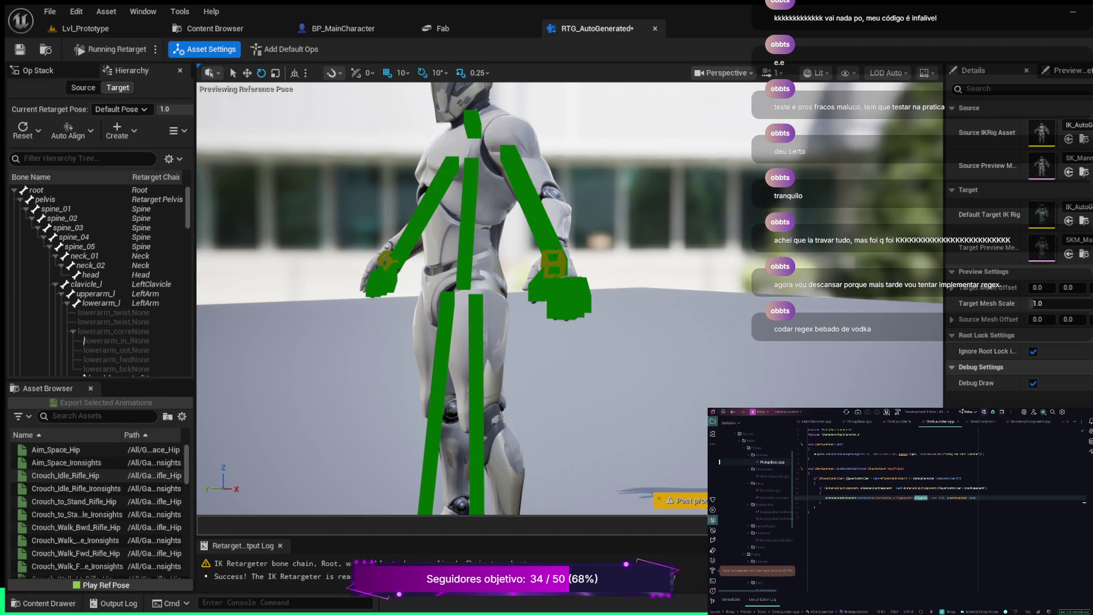
left_click(56, 450)
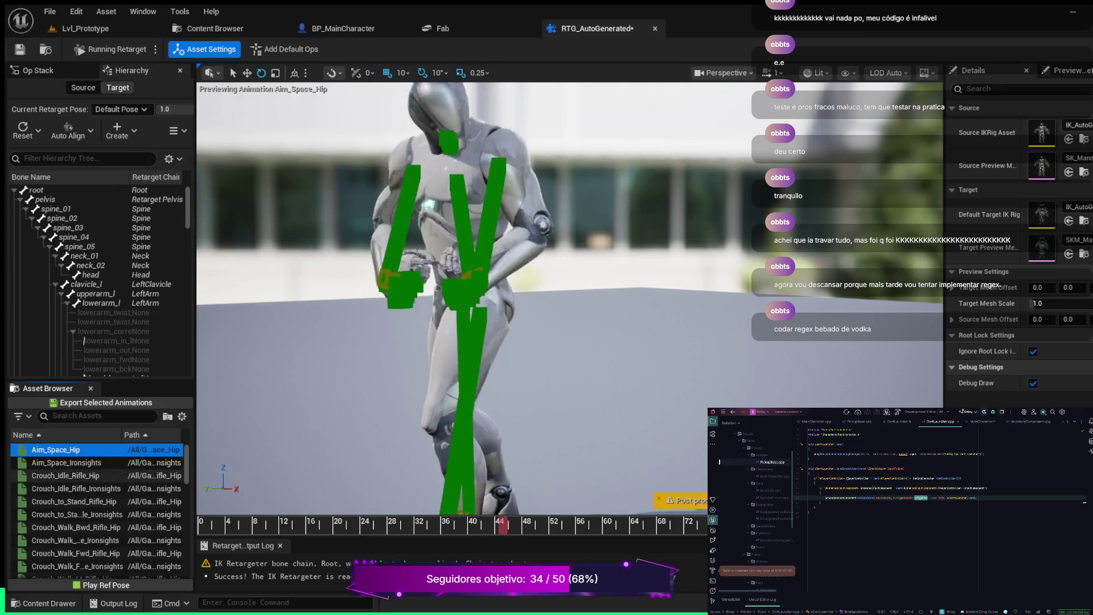
Preview the Death_1, Equip_Pistol_Standing and Idle_Pistol animations on the mannequin
scroll(97, 509, "down", 4)
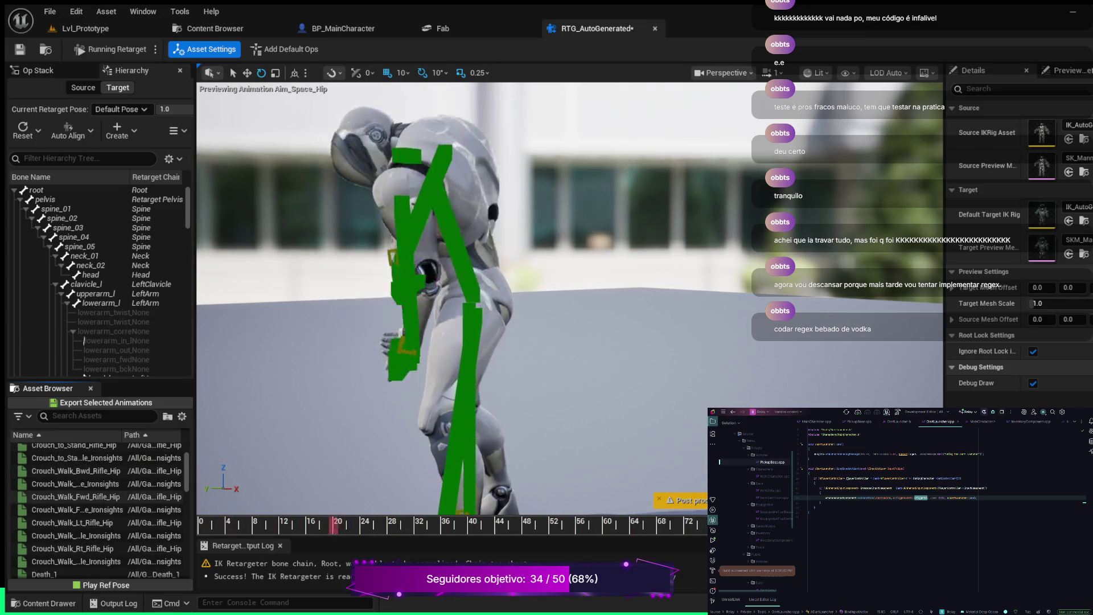
scroll(97, 509, "down", 5)
left_click(63, 461)
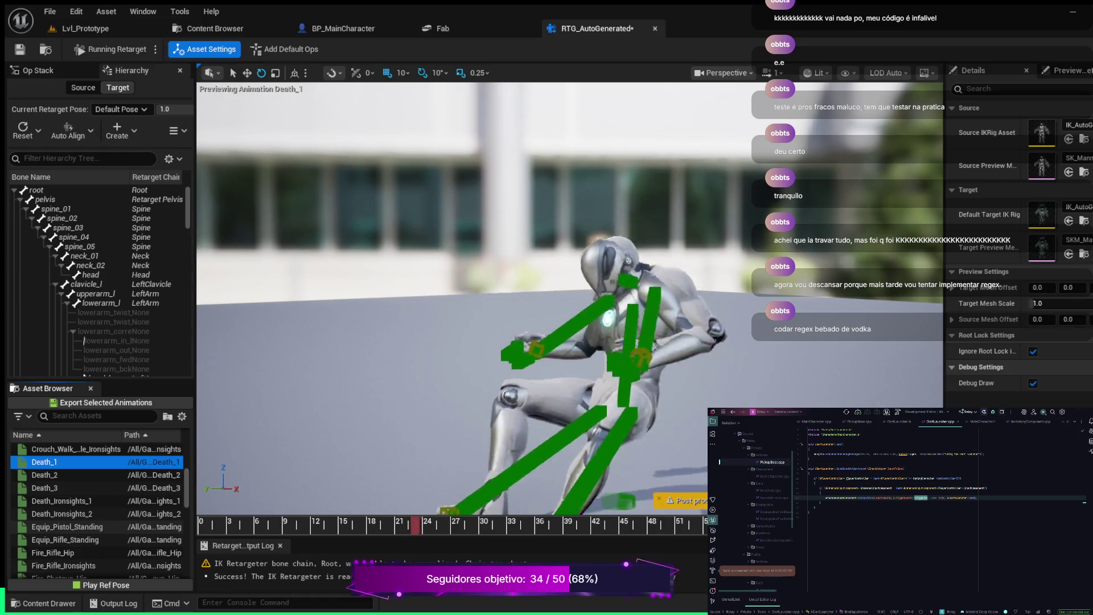
left_click(66, 527)
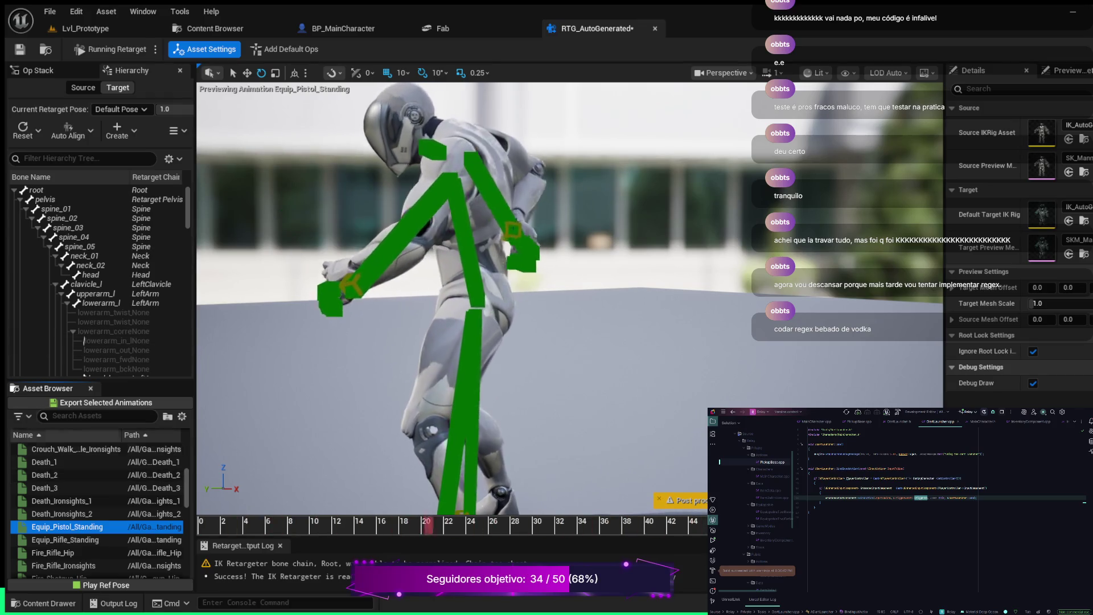
scroll(97, 501, "down", 2)
scroll(97, 507, "down", 5)
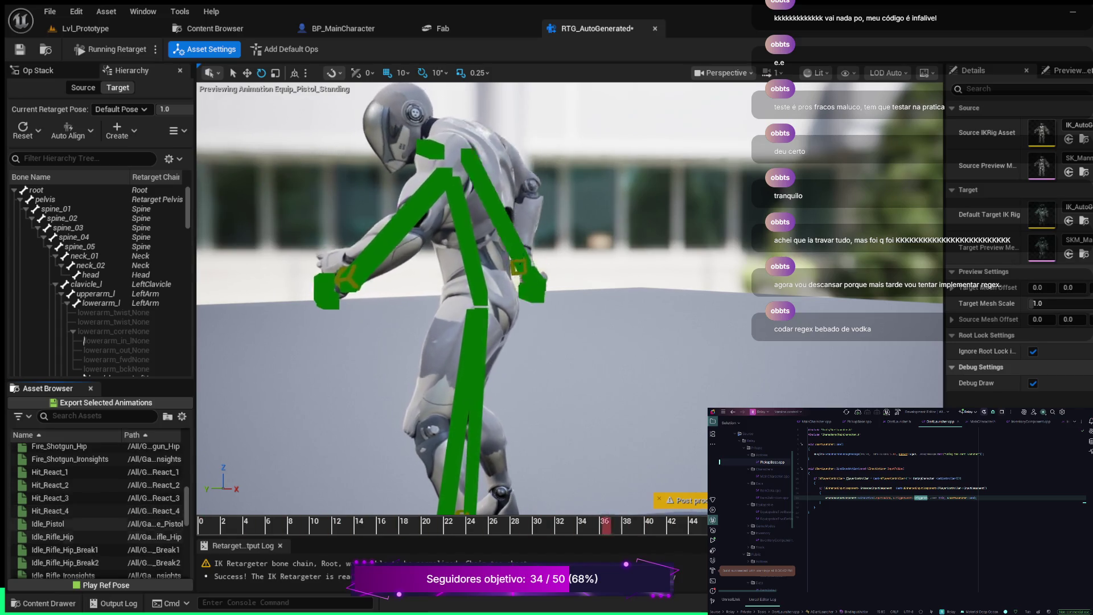
left_click(48, 523)
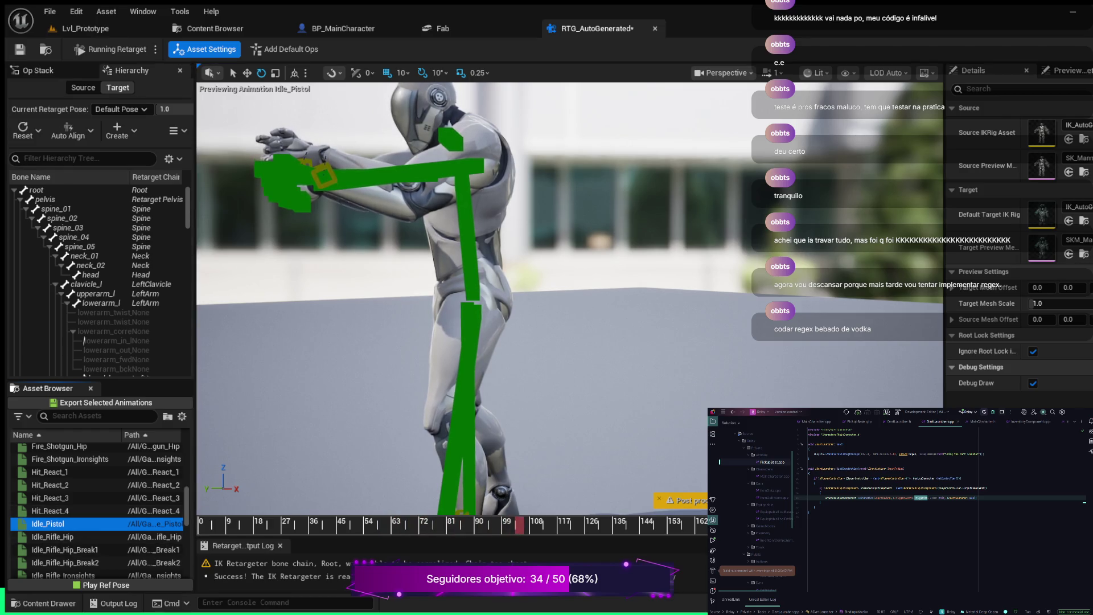
Preview Fire_Rifle_Ironsights, Fire_Shotgun_Hip and Fire_Shotgun_Ironsights on the mannequin
scroll(96, 550, "down", 2)
scroll(97, 512, "down", 5)
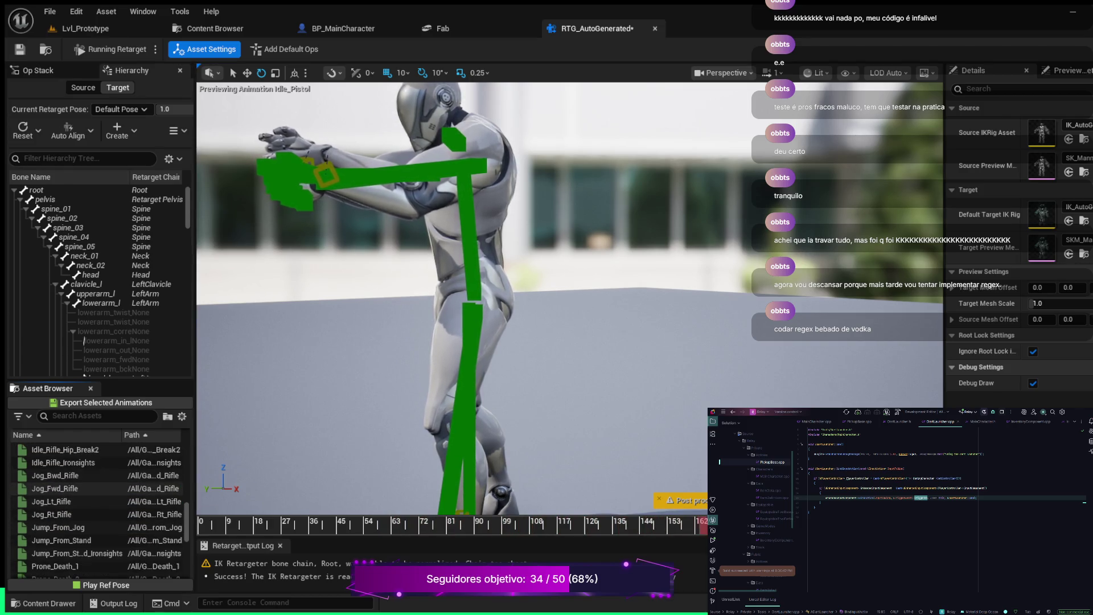
scroll(96, 511, "down", 5)
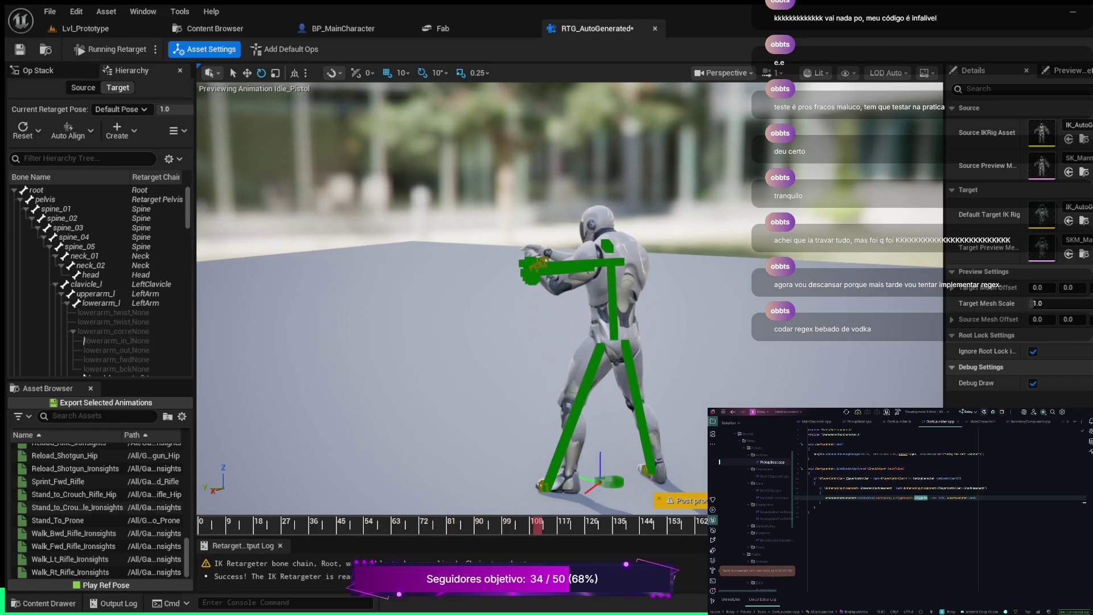
scroll(97, 513, "up", 5)
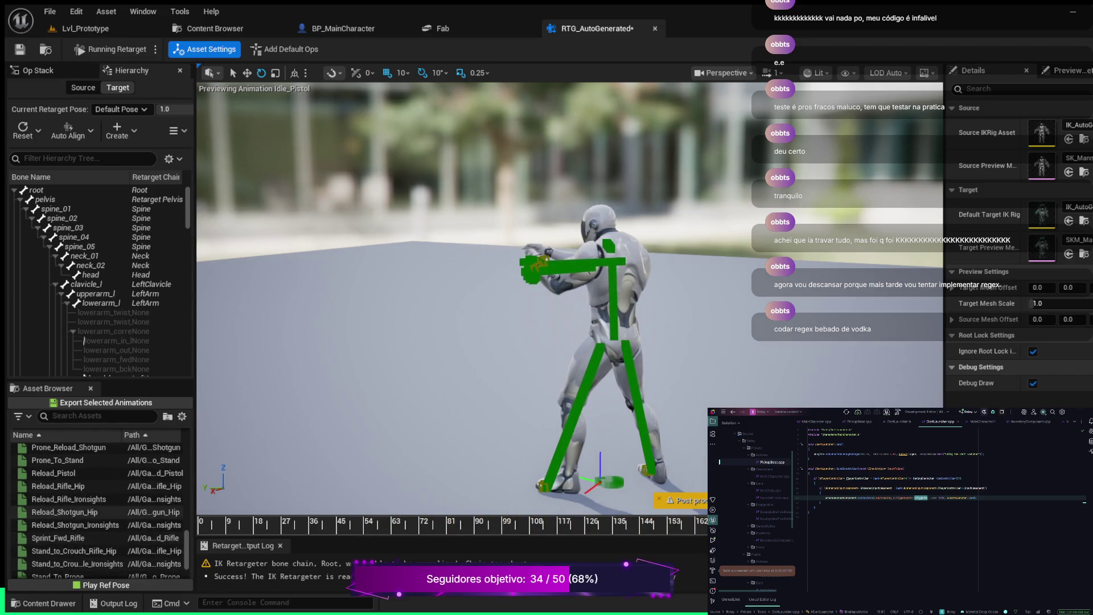
scroll(97, 512, "up", 8)
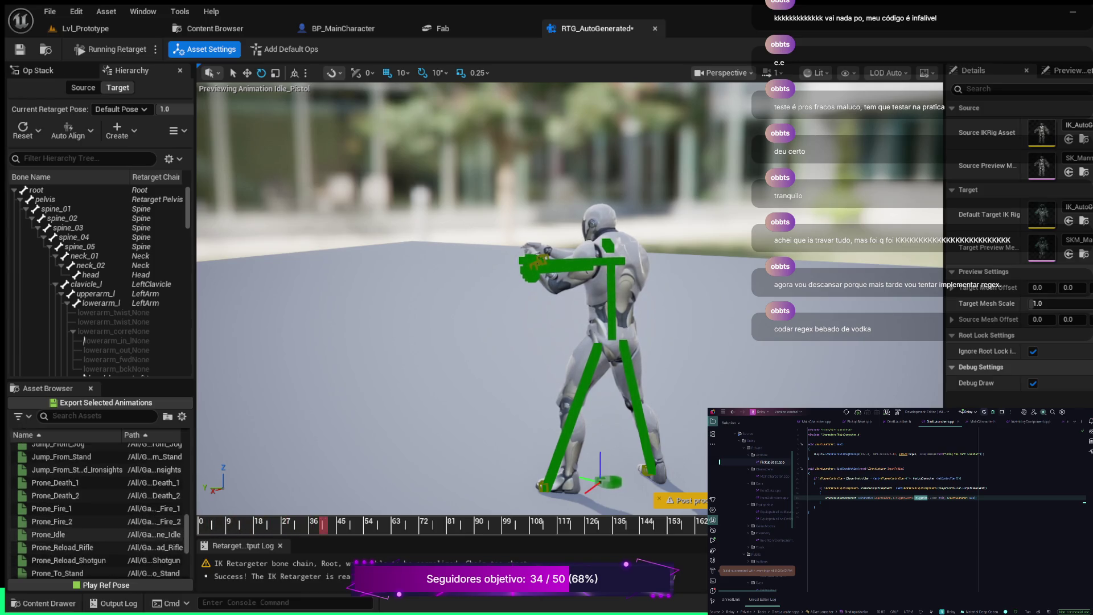
scroll(96, 513, "up", 5)
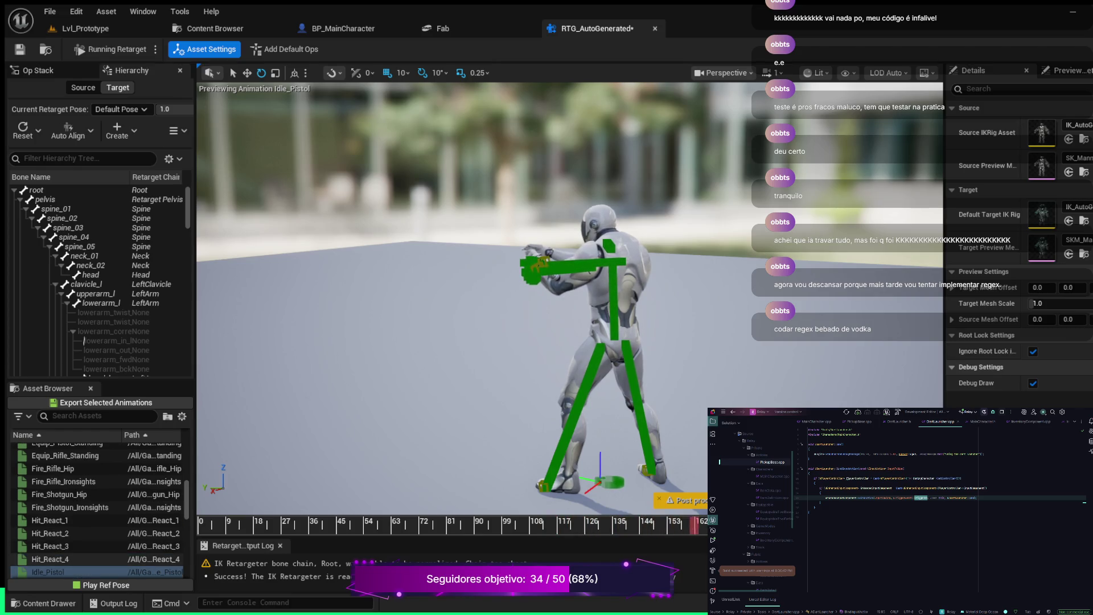
scroll(97, 511, "up", 1)
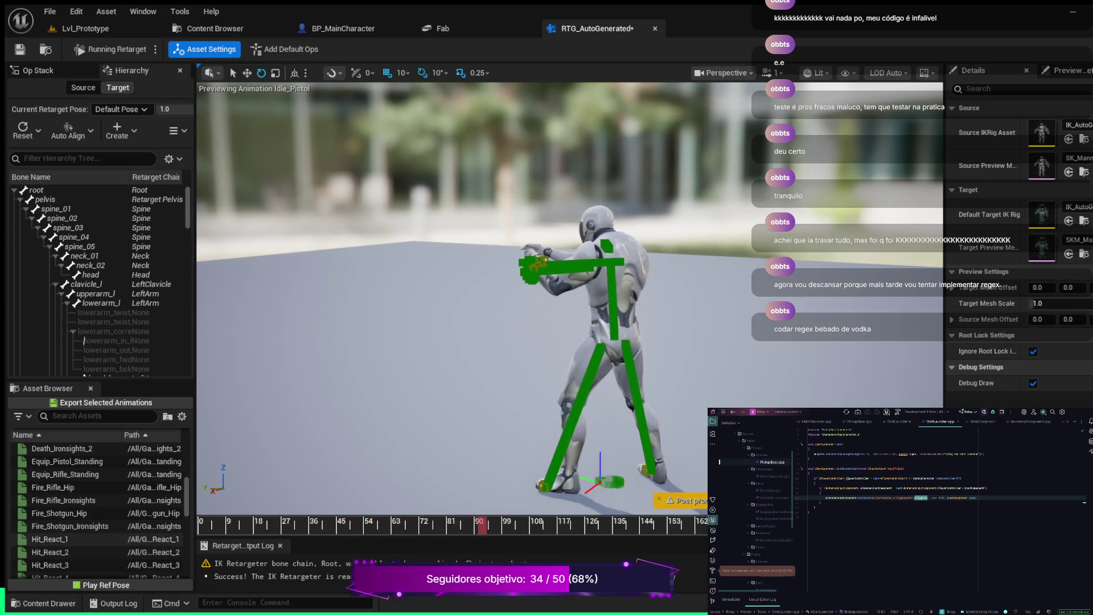
scroll(97, 539, "up", 2)
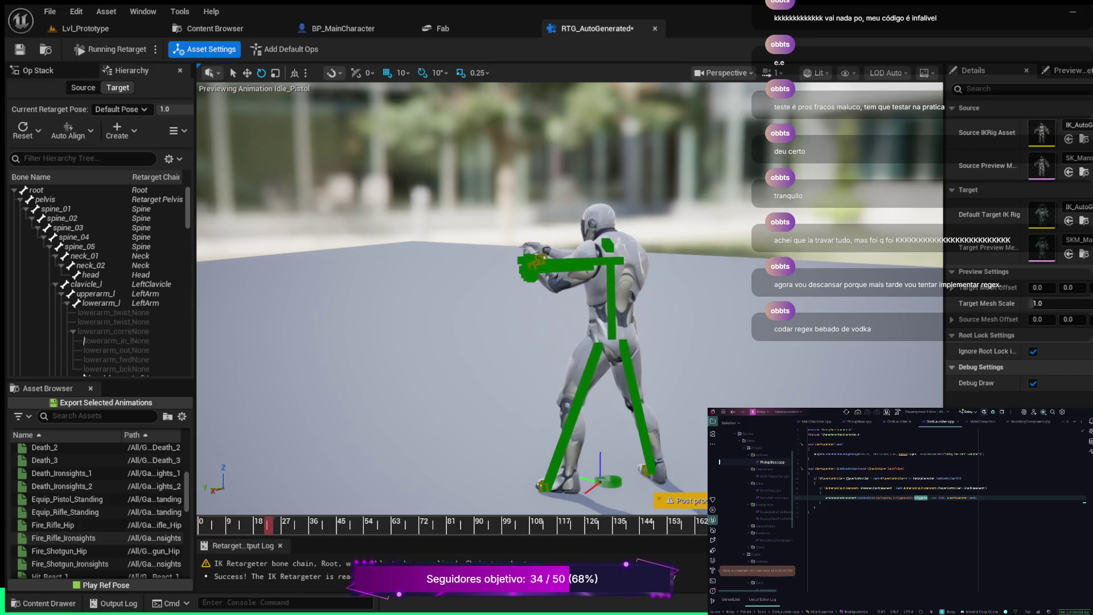
scroll(97, 539, "up", 3)
scroll(97, 513, "up", 5)
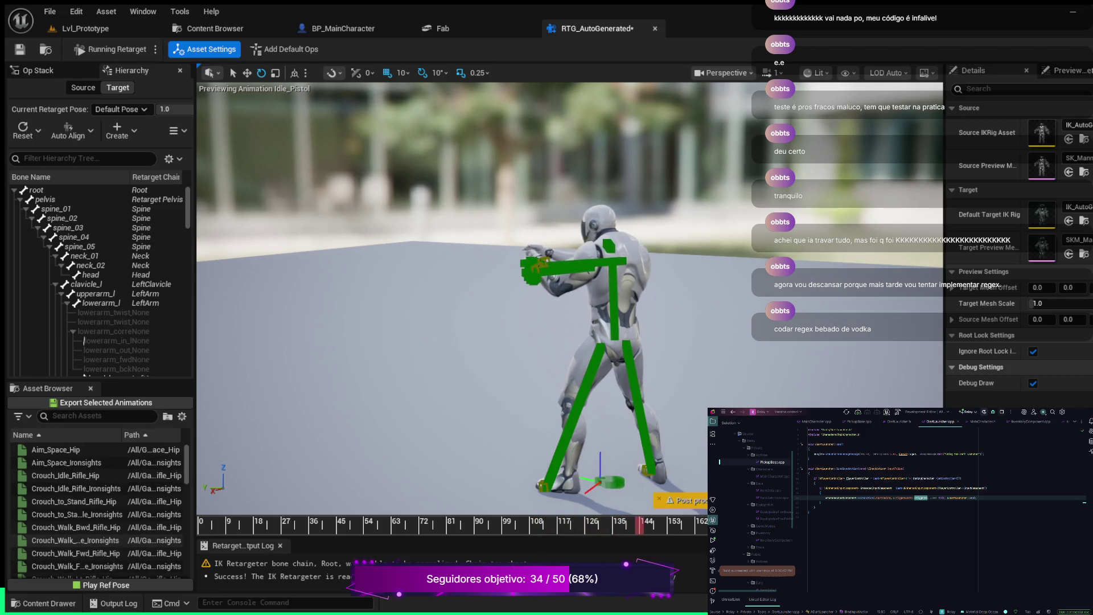
scroll(97, 512, "down", 4)
scroll(97, 513, "up", 4)
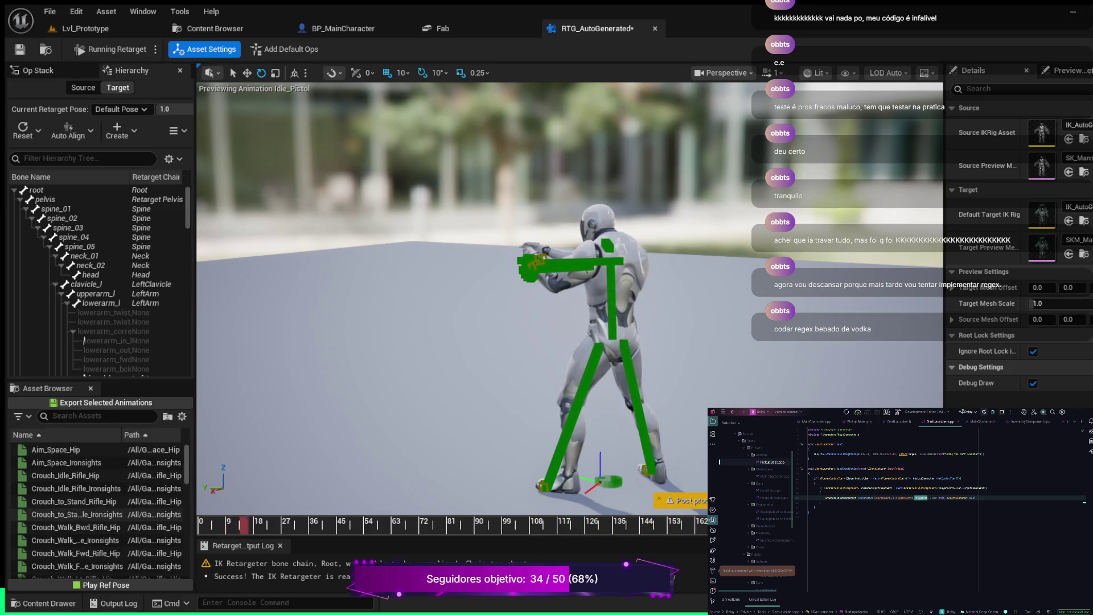
scroll(97, 514, "down", 5)
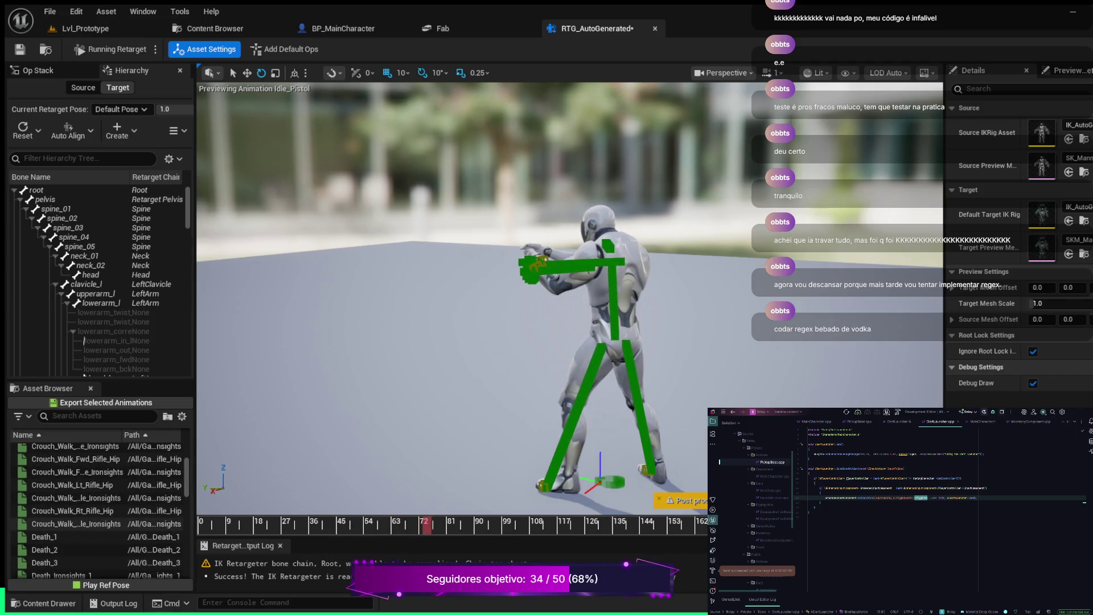
scroll(96, 512, "down", 5)
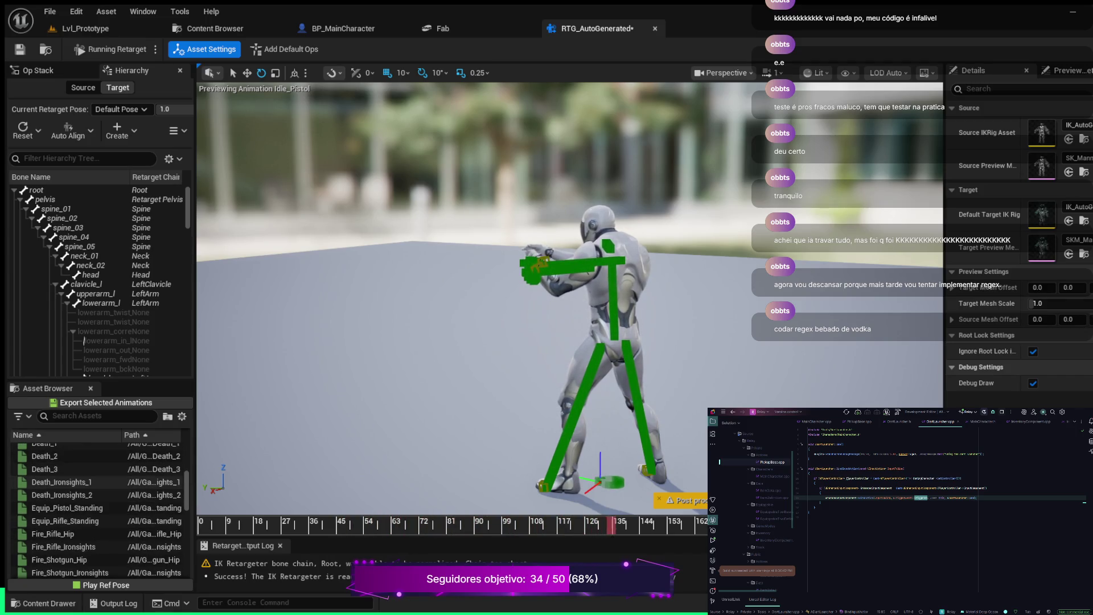
scroll(96, 483, "down", 3)
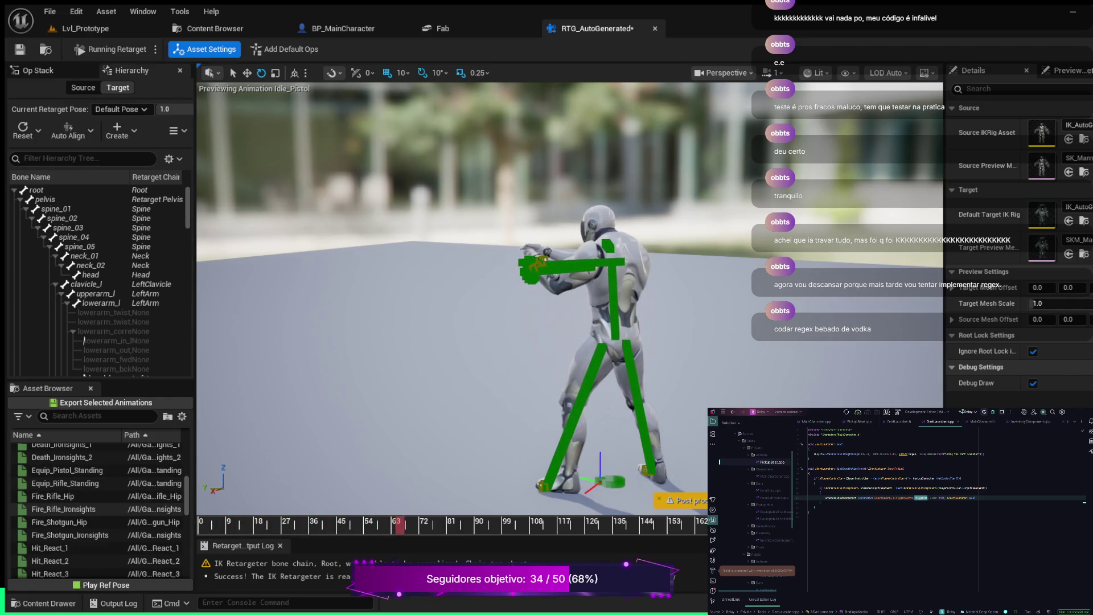
left_click(63, 509)
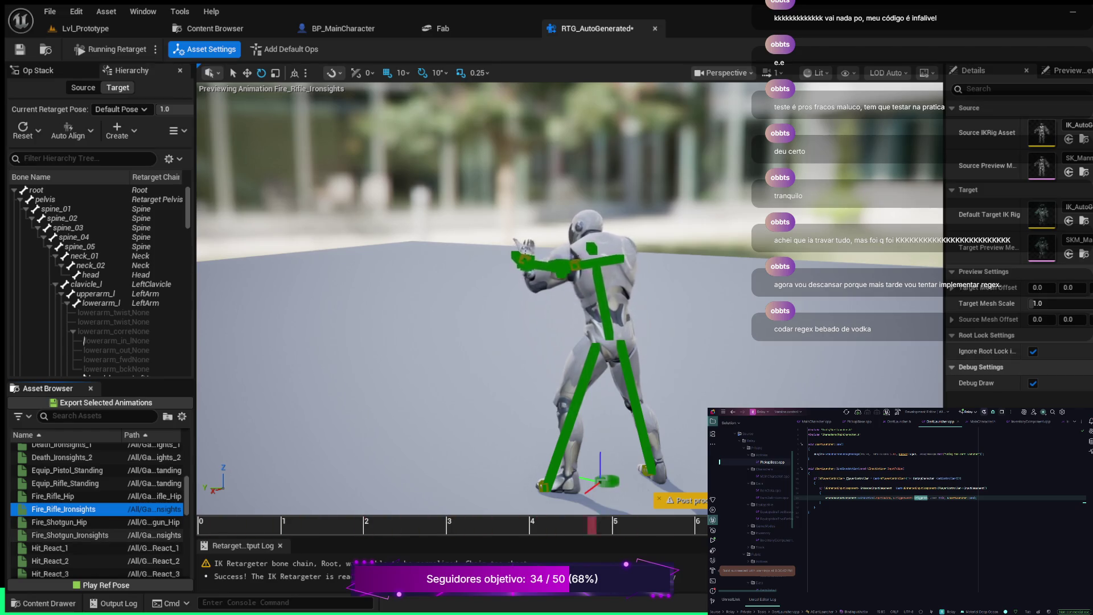
left_click(59, 522)
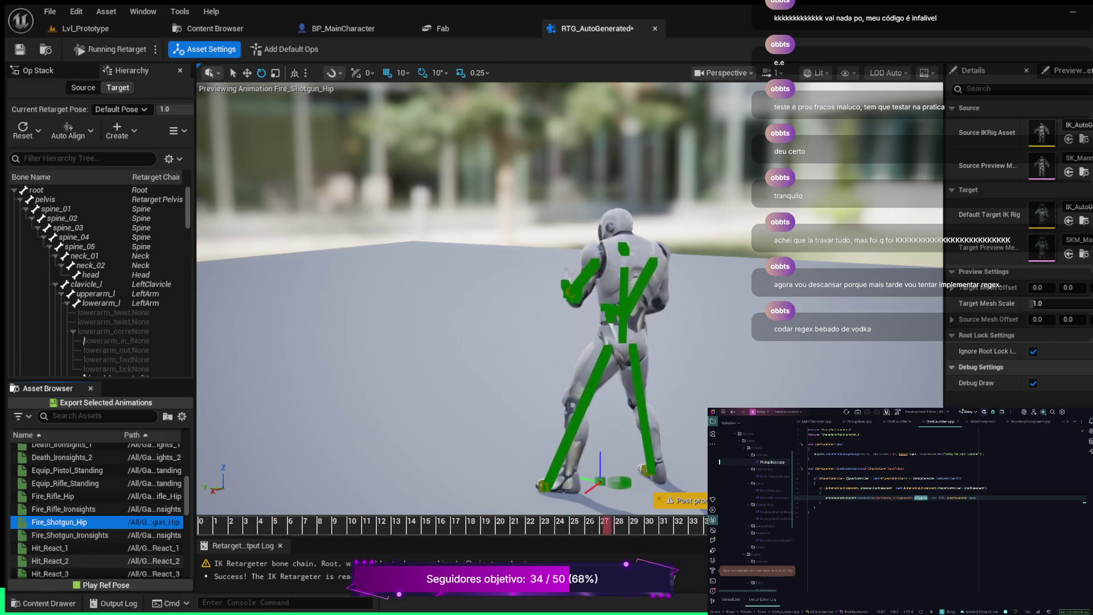
left_click(69, 535)
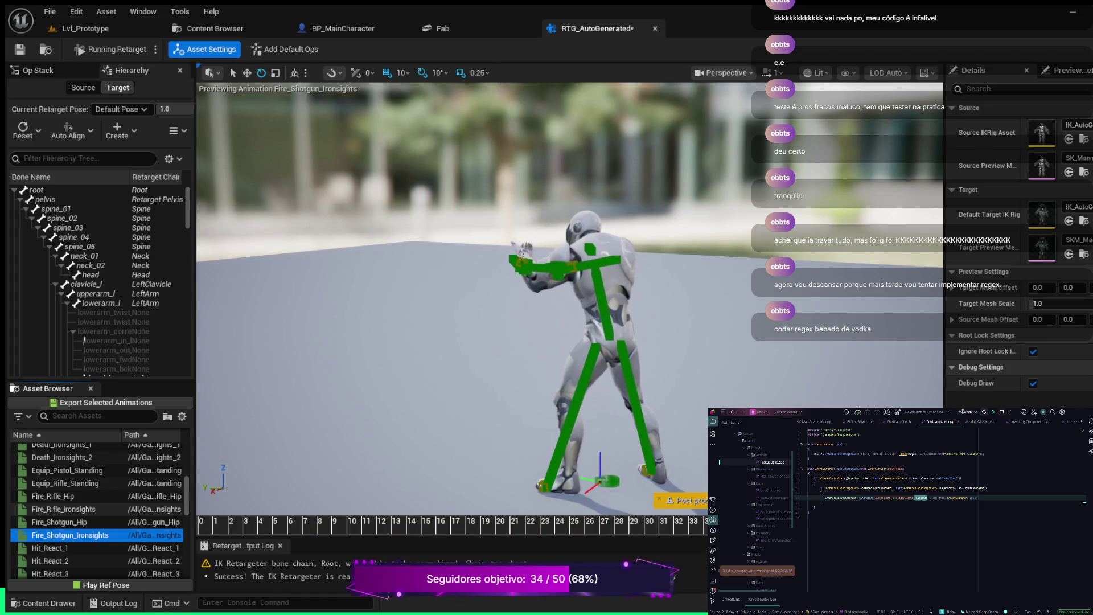
Put the cursor in the Asset Browser's Search Assets field
scroll(99, 510, "down", 5)
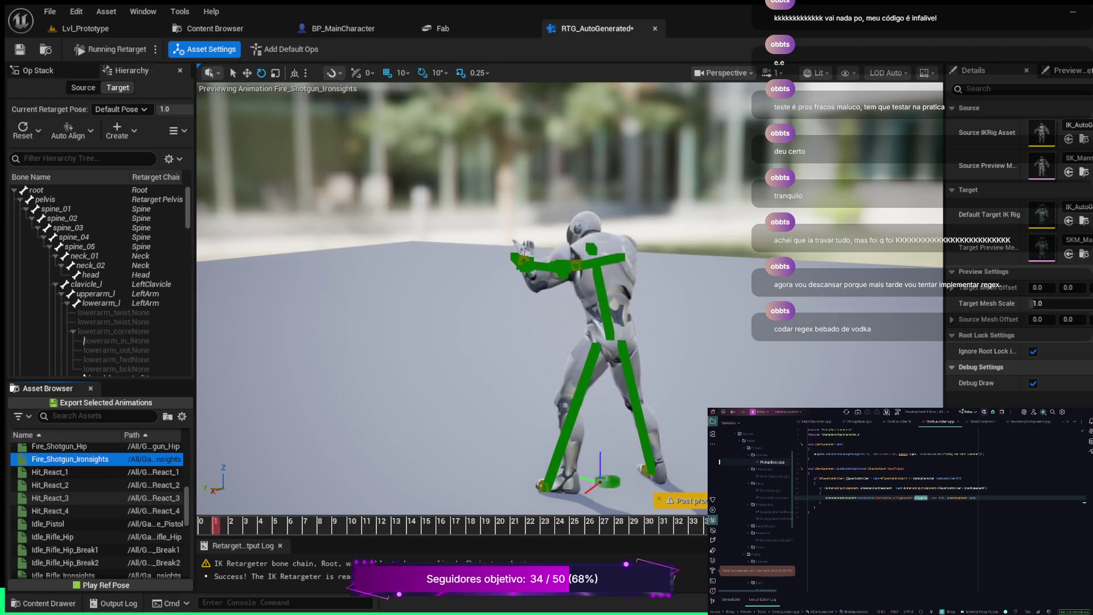
scroll(96, 509, "down", 1)
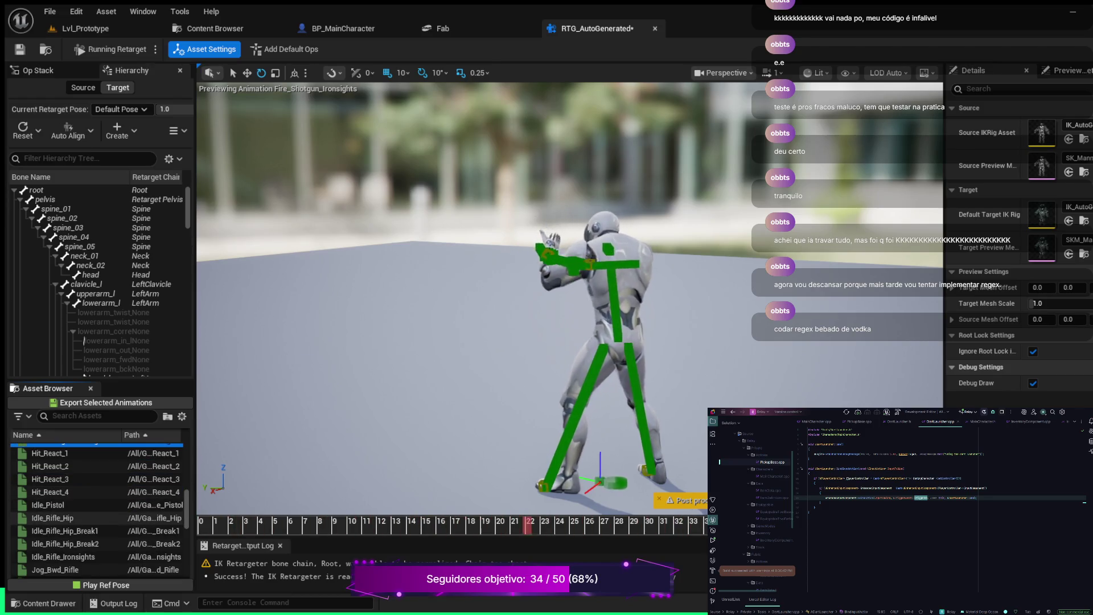
scroll(96, 510, "down", 4)
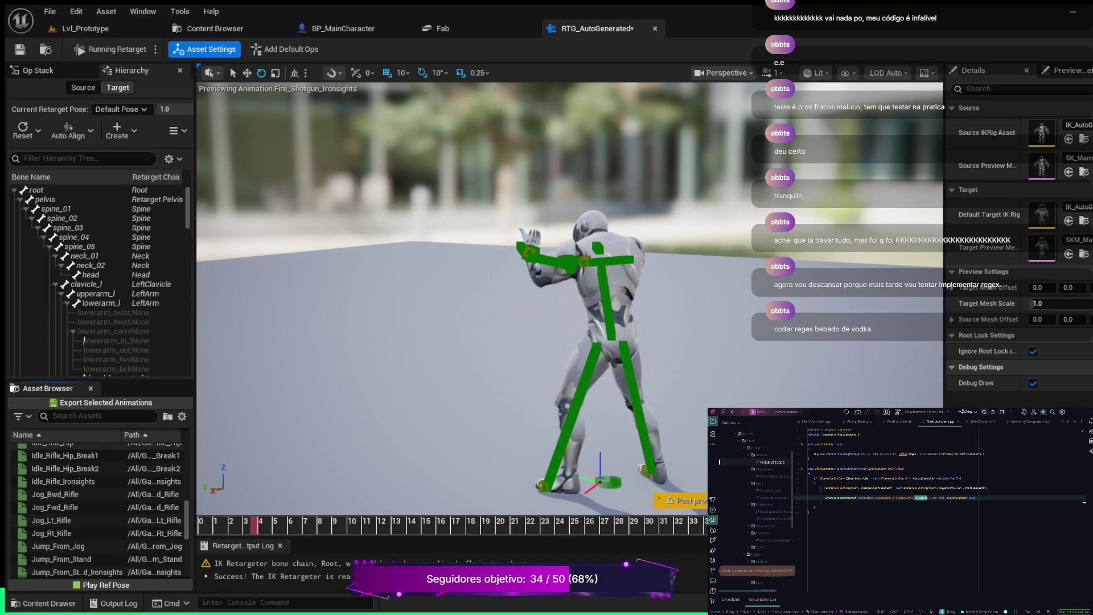
left_click(97, 416)
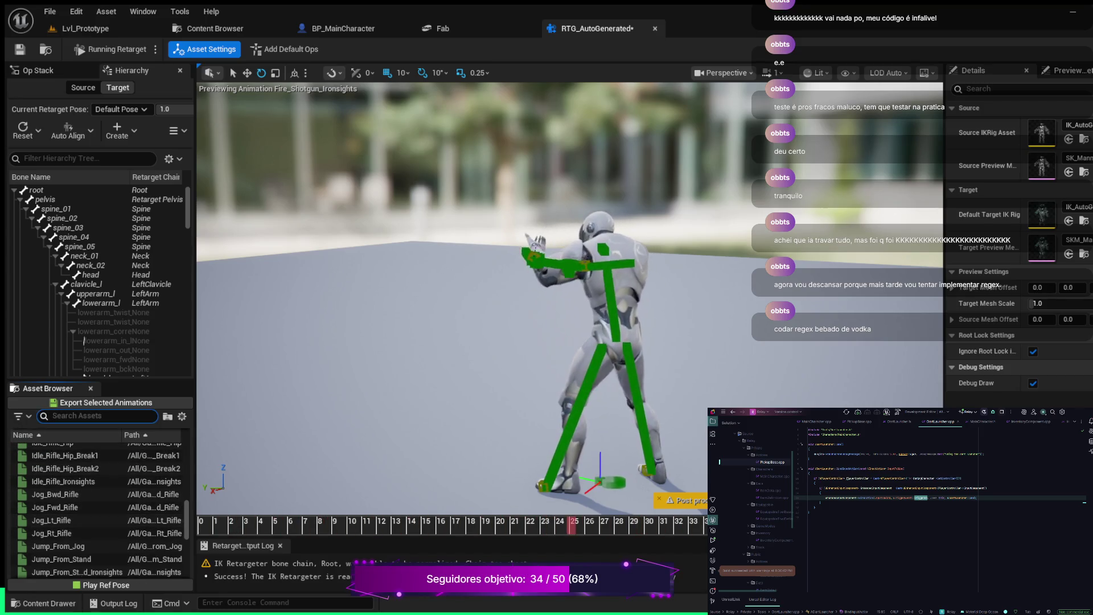
Filter the Asset Browser by 'pistol', then search the Content Drawer for pistol and rifle
type("p")
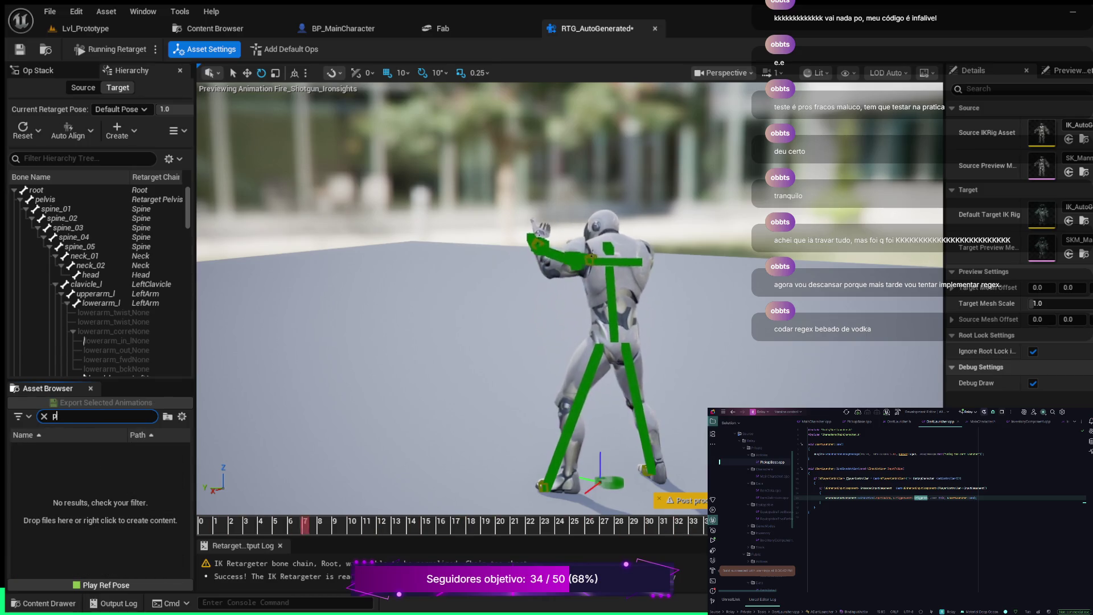
type("osistol")
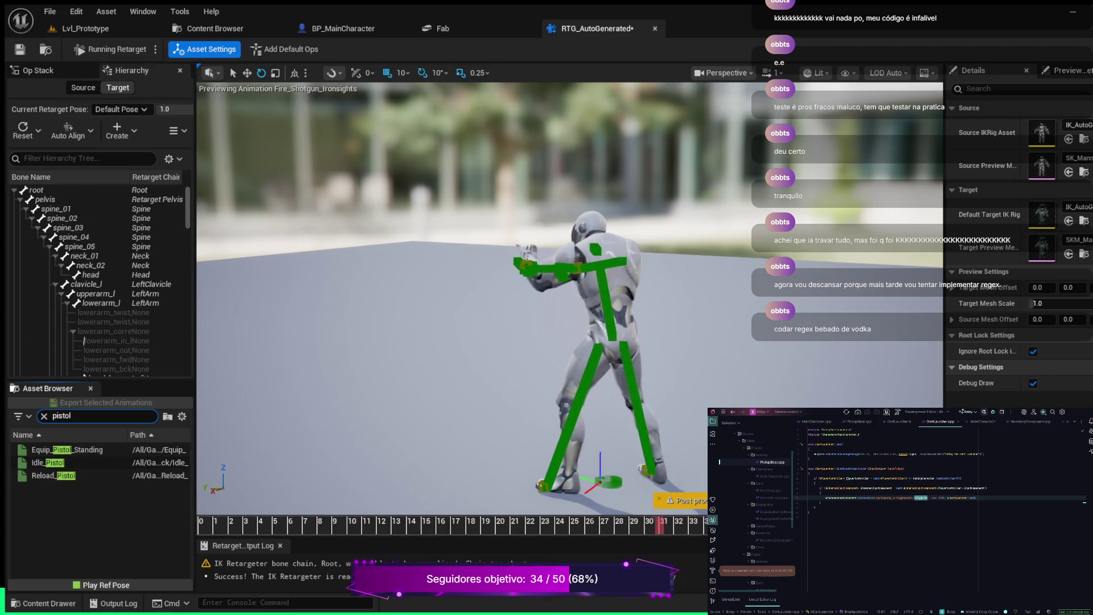
key("ctrl+space")
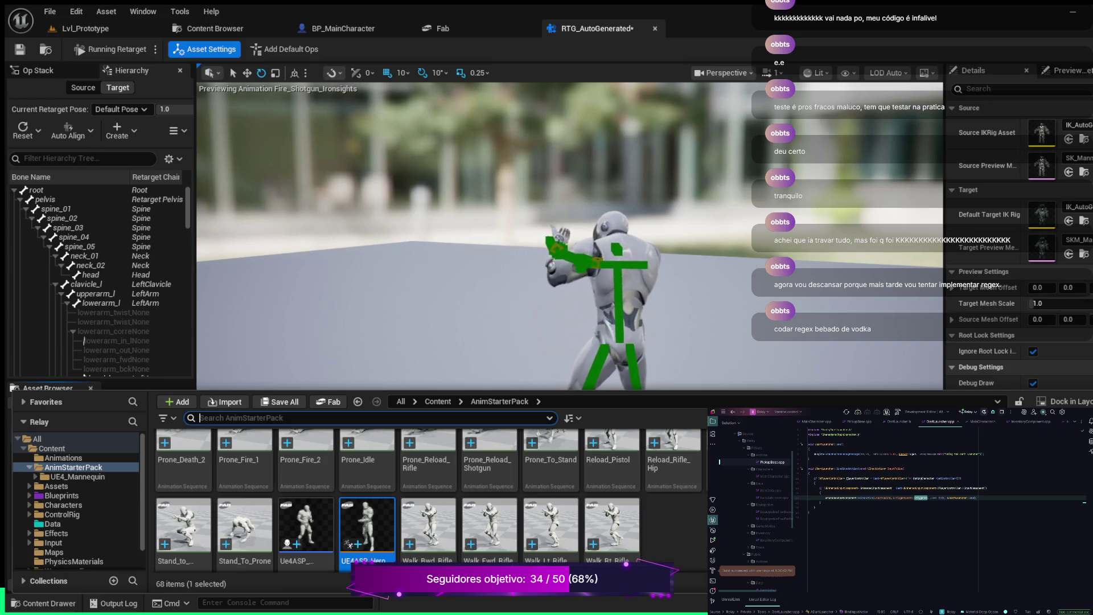
type("pistol")
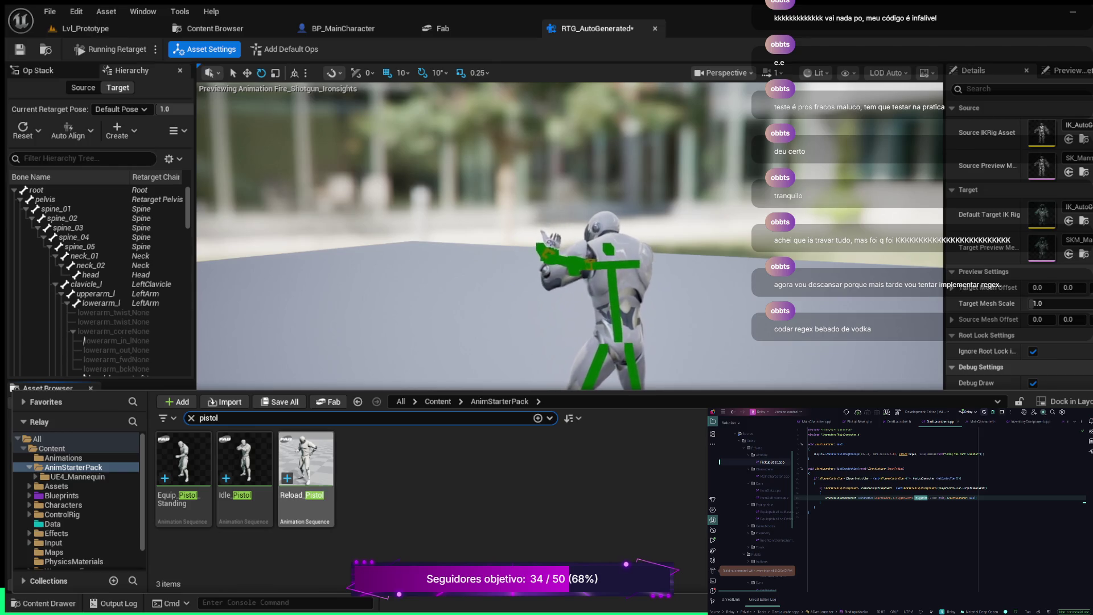
key("BackSpace")
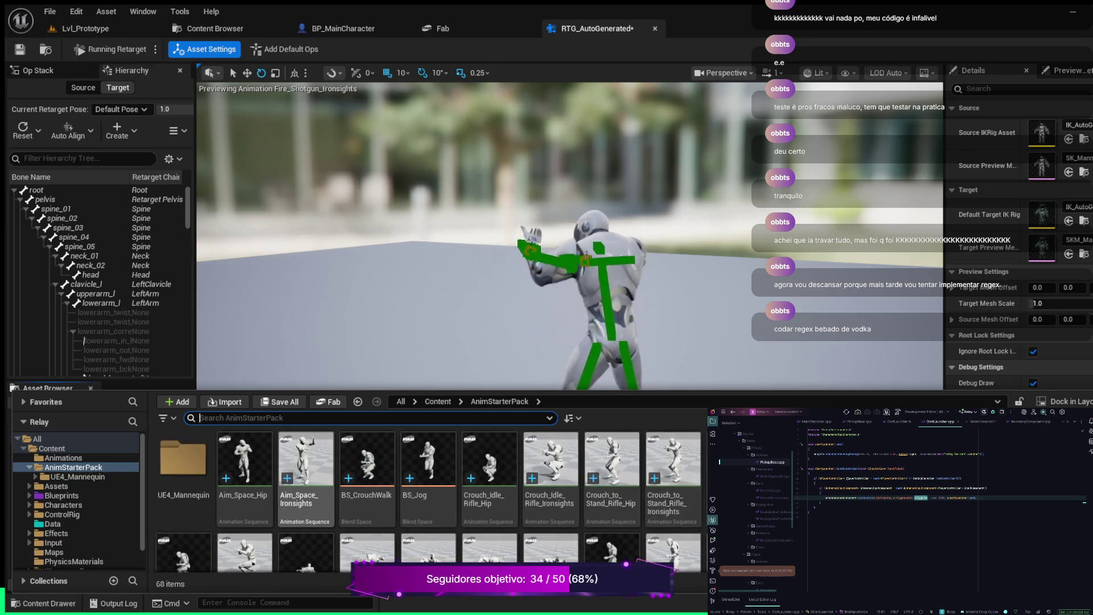
type("r")
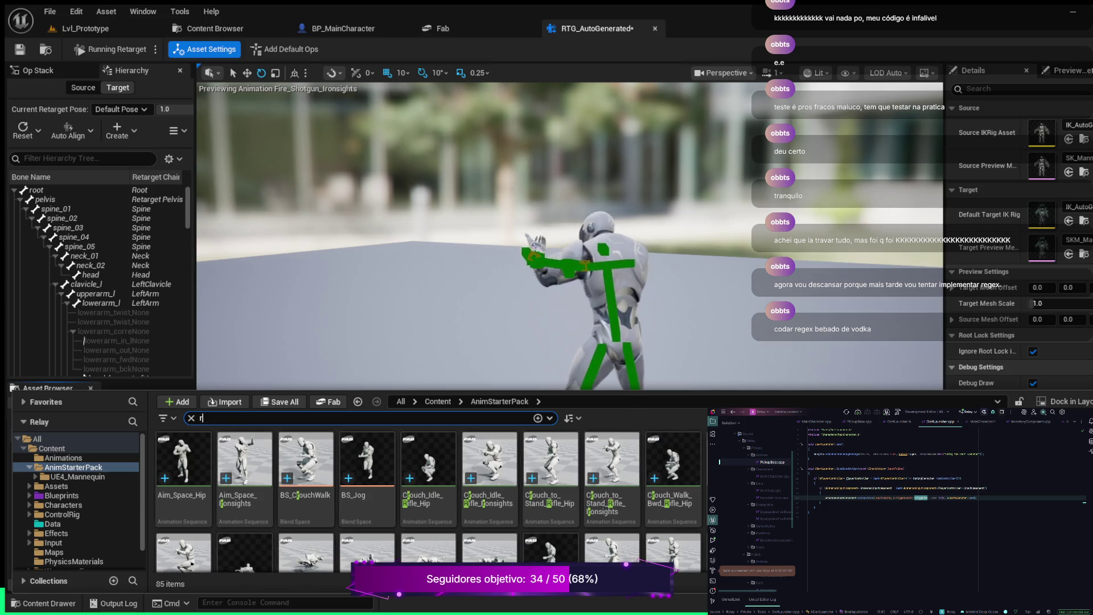
type("ifle")
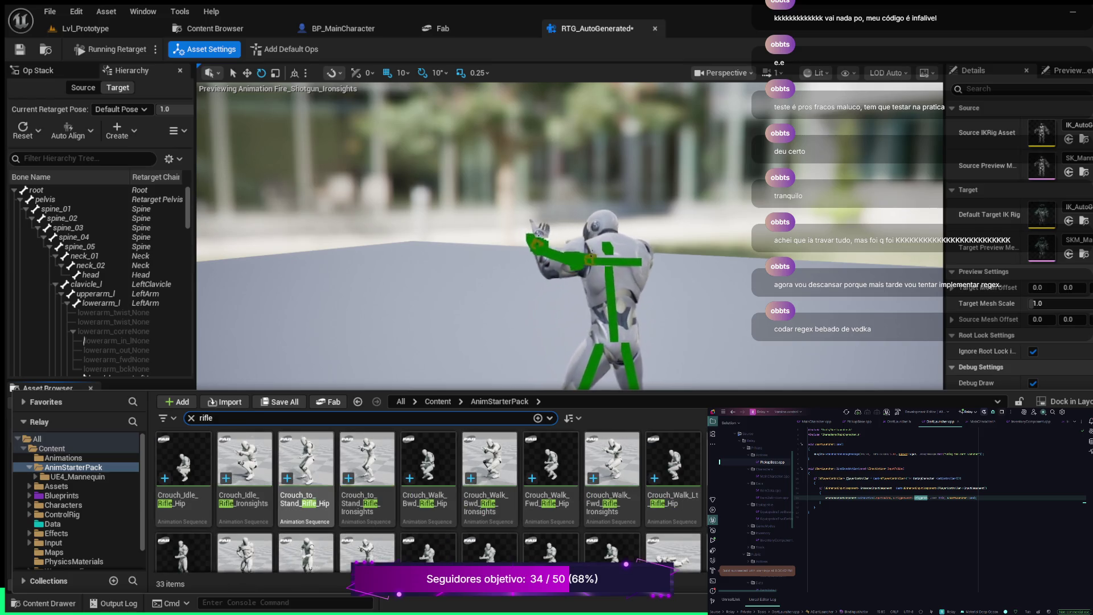
scroll(431, 501, "down", 1)
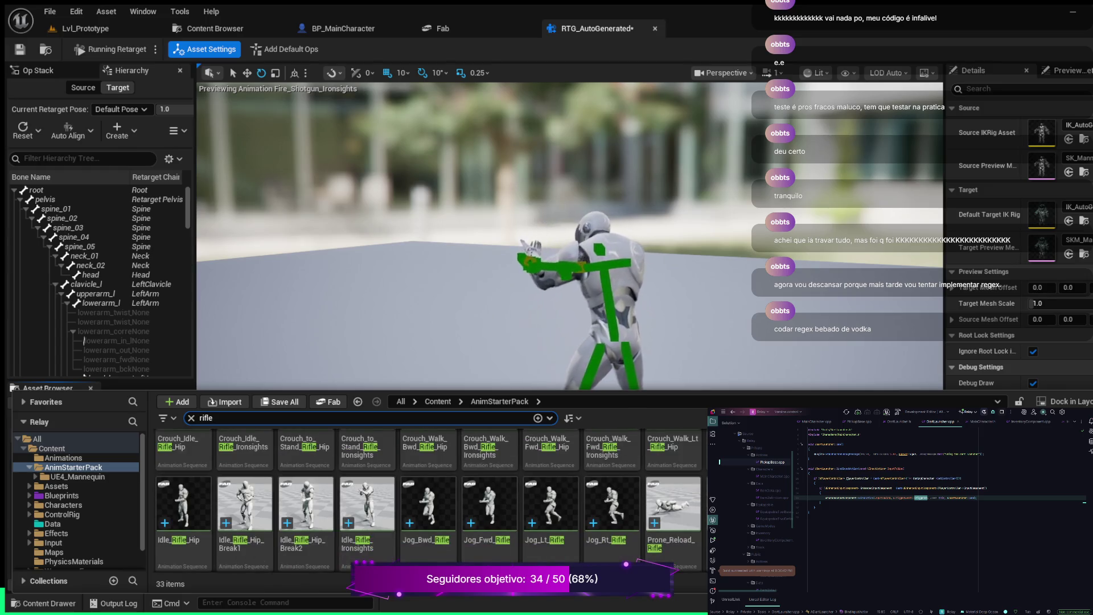
scroll(431, 501, "down", 1)
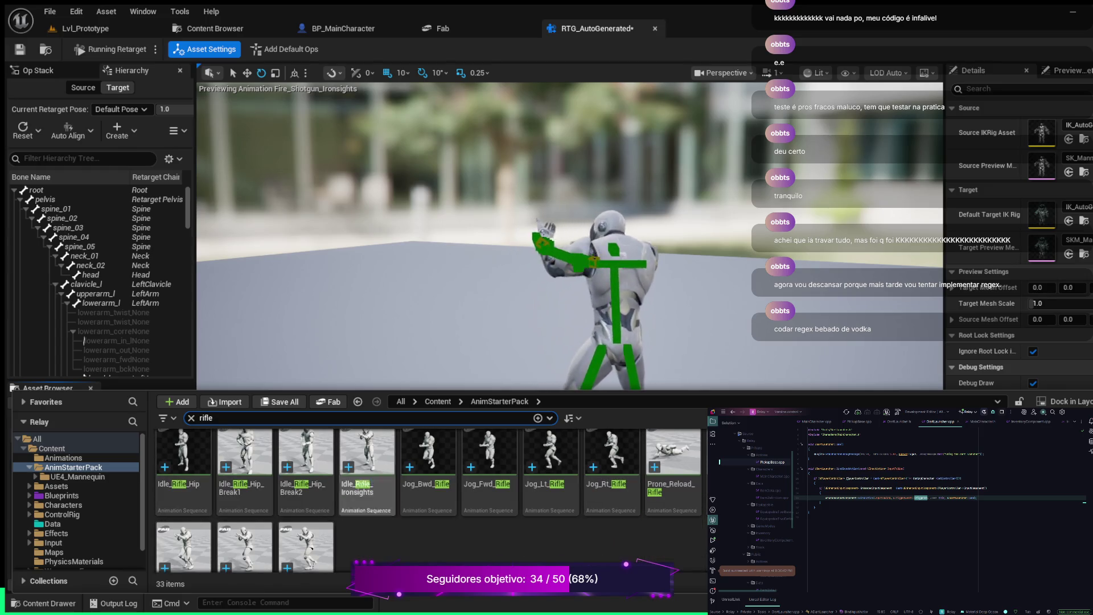
Close the Content Drawer and change the Asset Browser search to 'rifle'
key("ctrl+space")
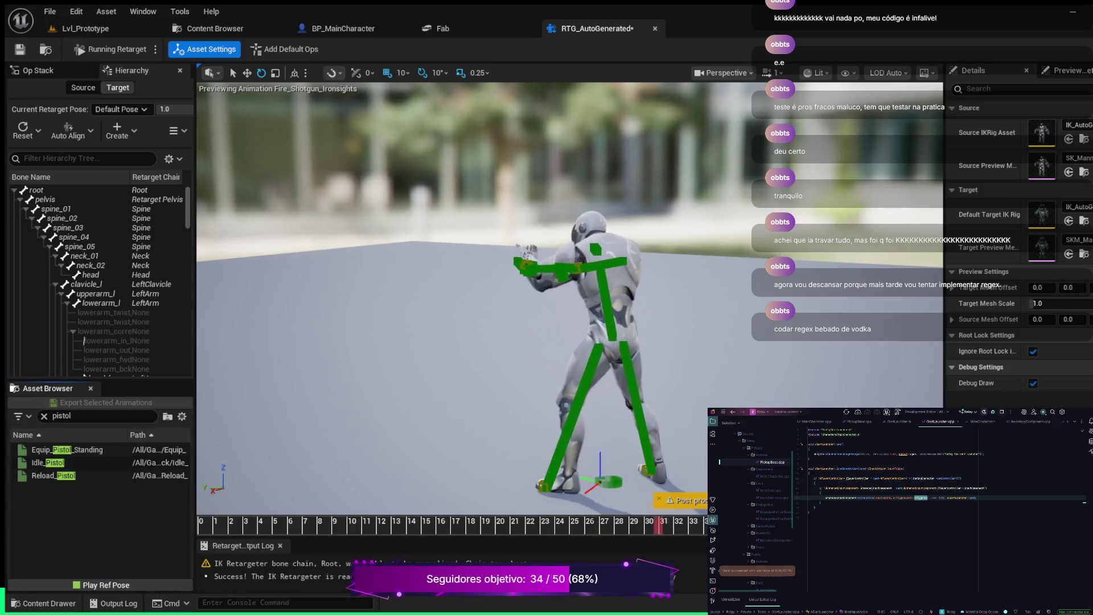
left_click(71, 416)
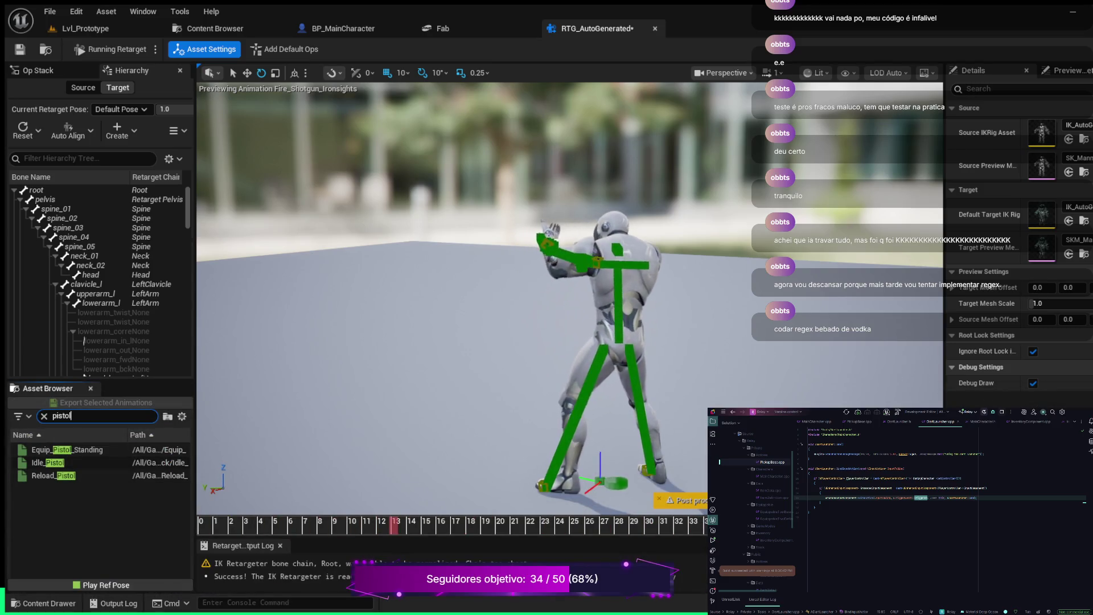
key("ctrl+a")
type("ri")
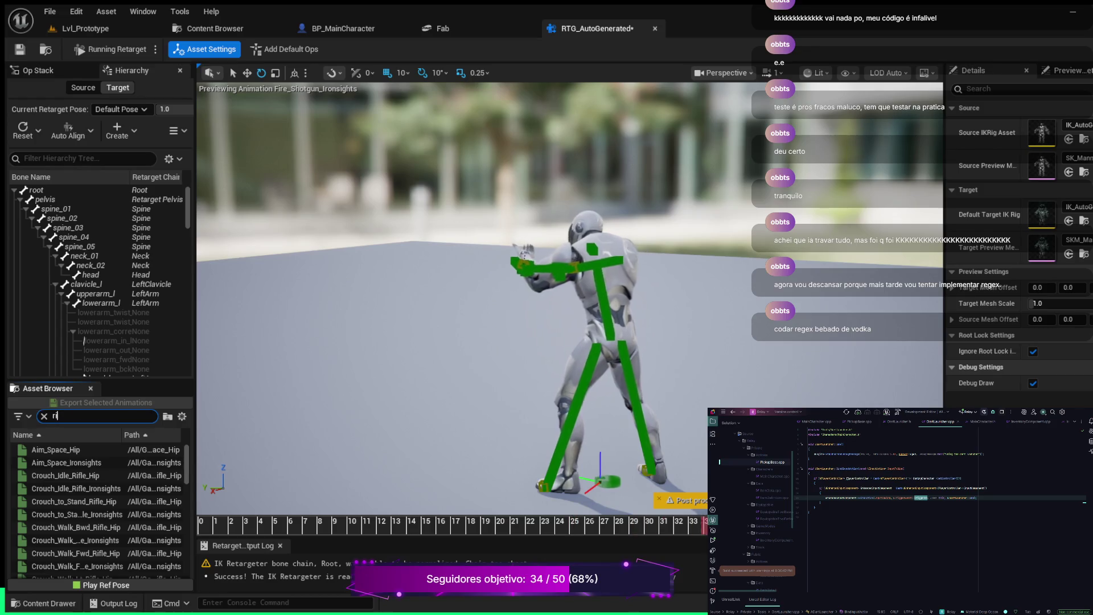
type("gle")
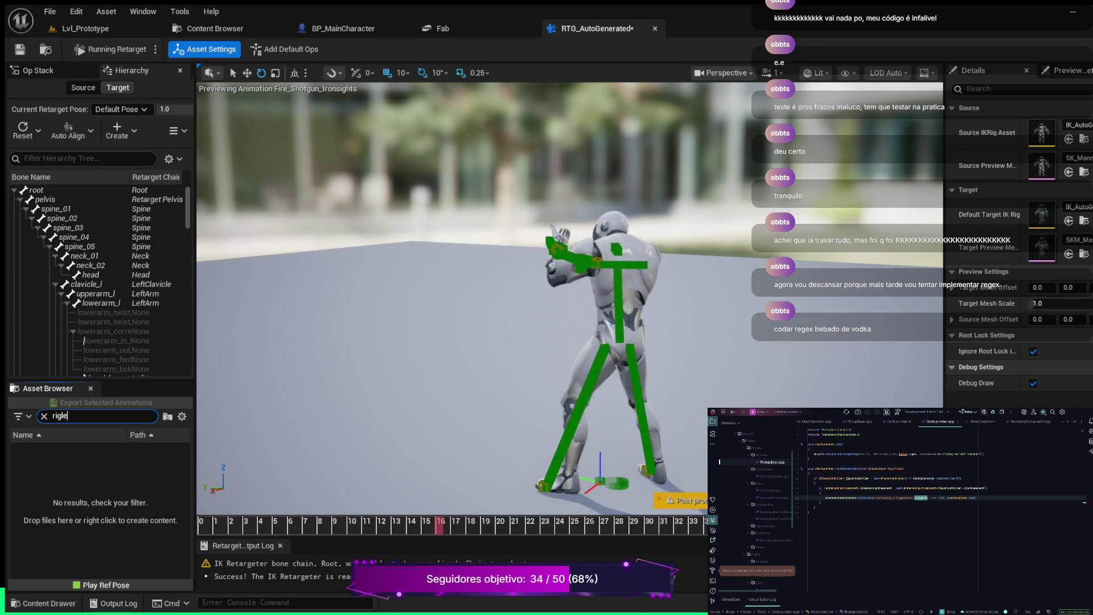
type("fle")
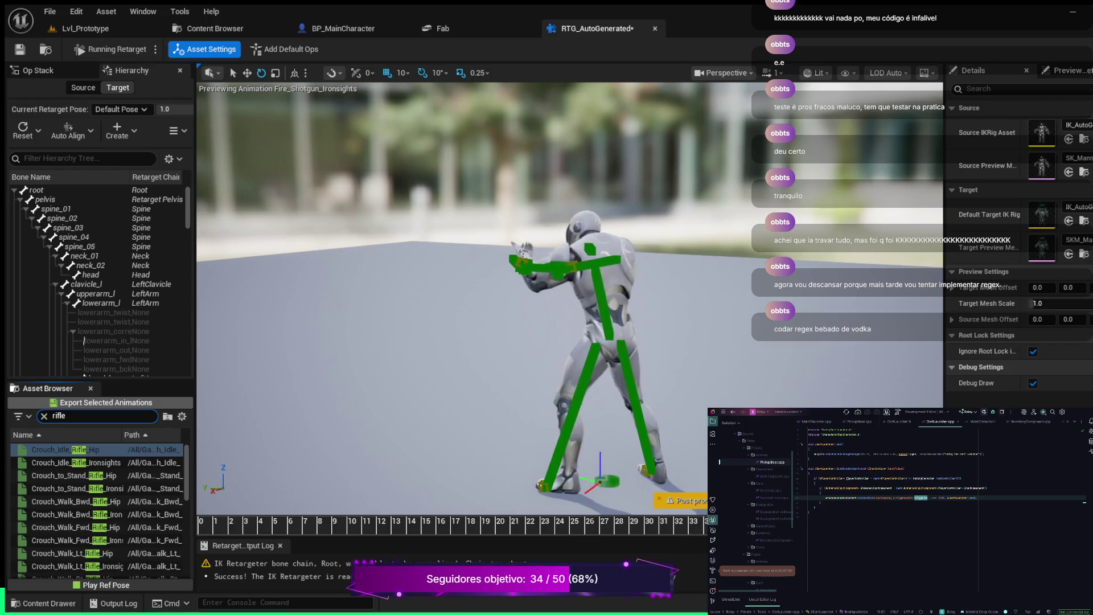
Preview Fire_Rifle_Hip, then Fire_Rifle_Ironsights, on the mannequin
scroll(100, 506, "down", 3)
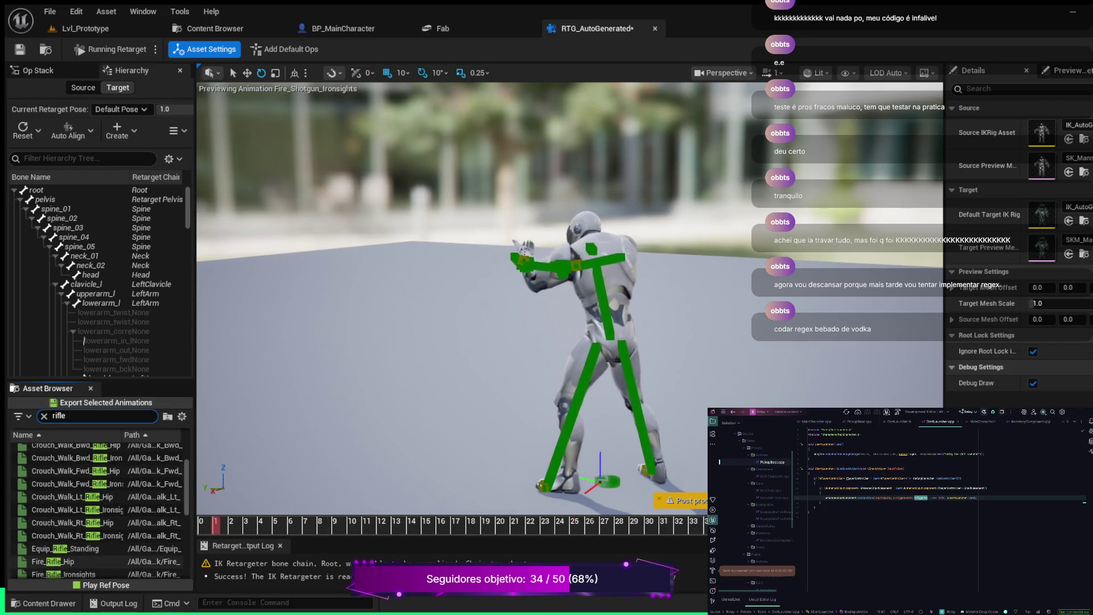
scroll(99, 506, "down", 1)
left_click(63, 555)
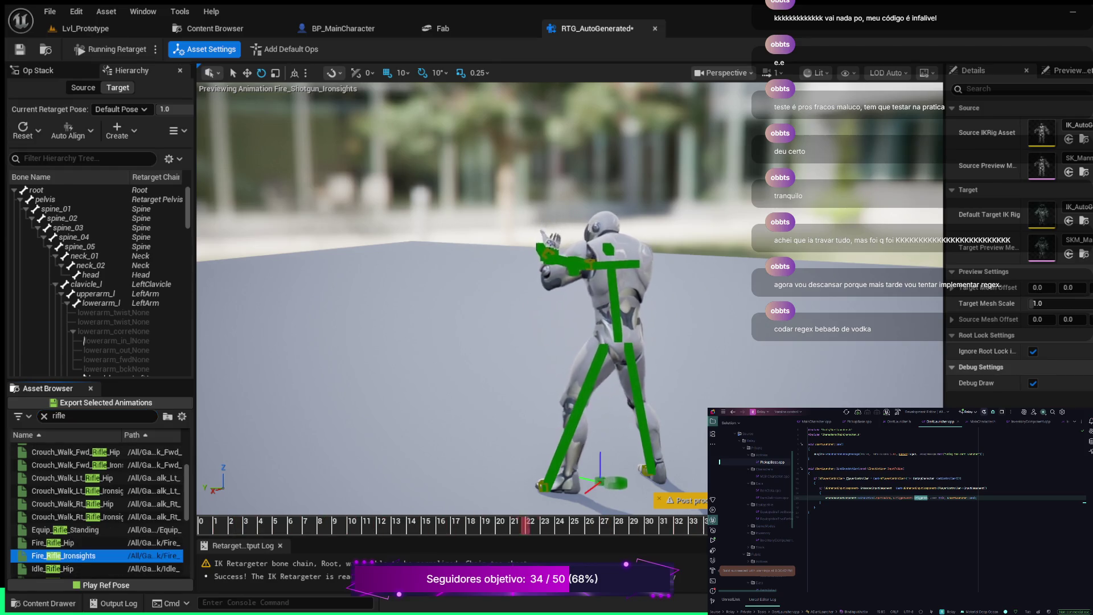
left_click(63, 543)
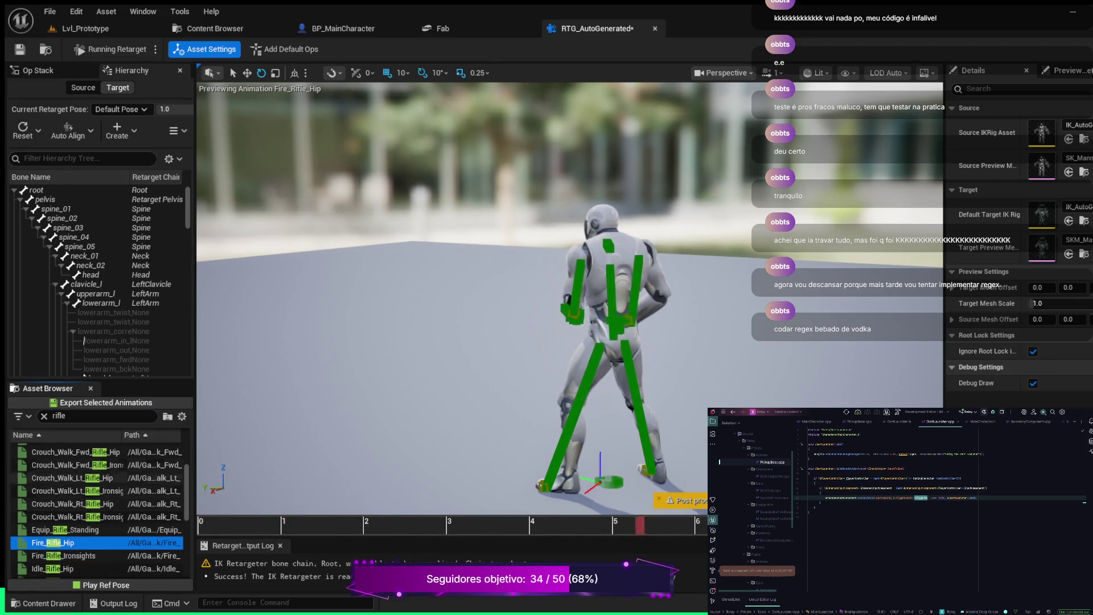
left_click(63, 555)
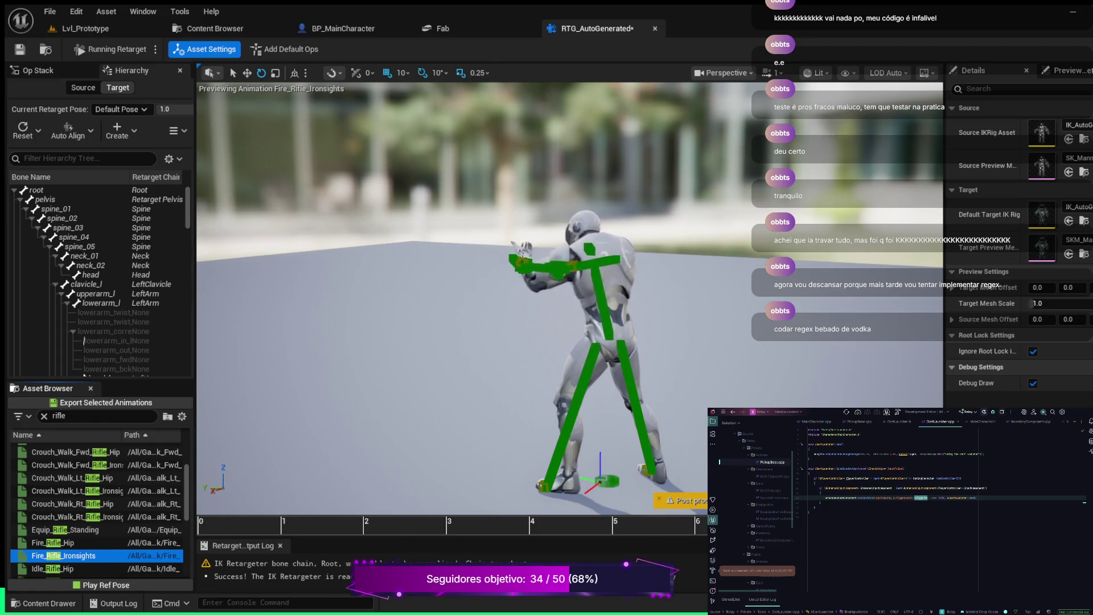
Reframe the character in the viewport and switch back to the Lvl_Prototype level tab
scroll(456, 296, "up", 10)
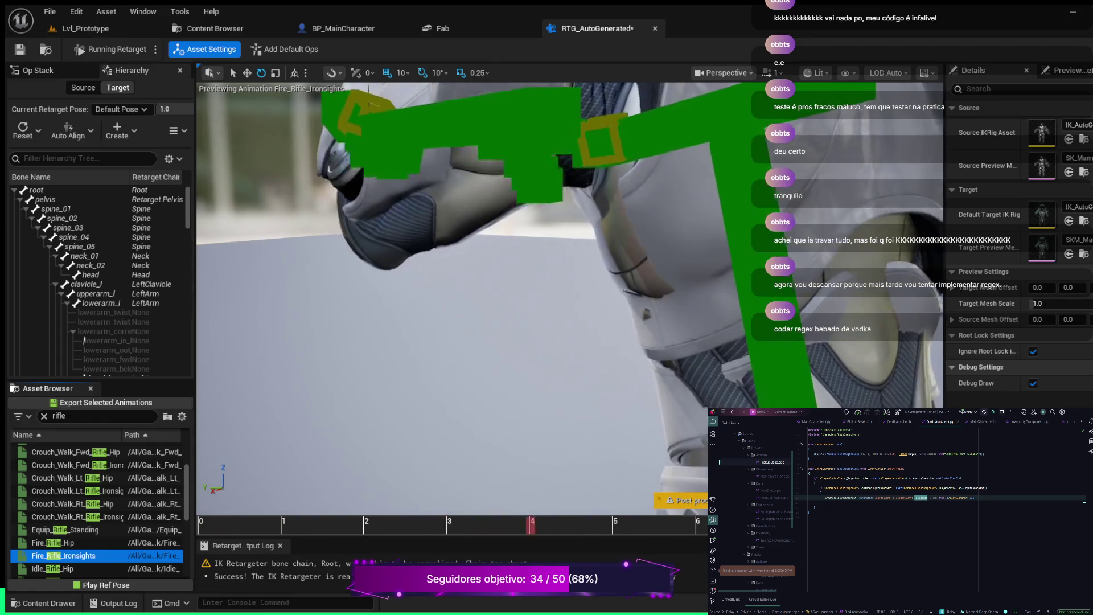
key("f")
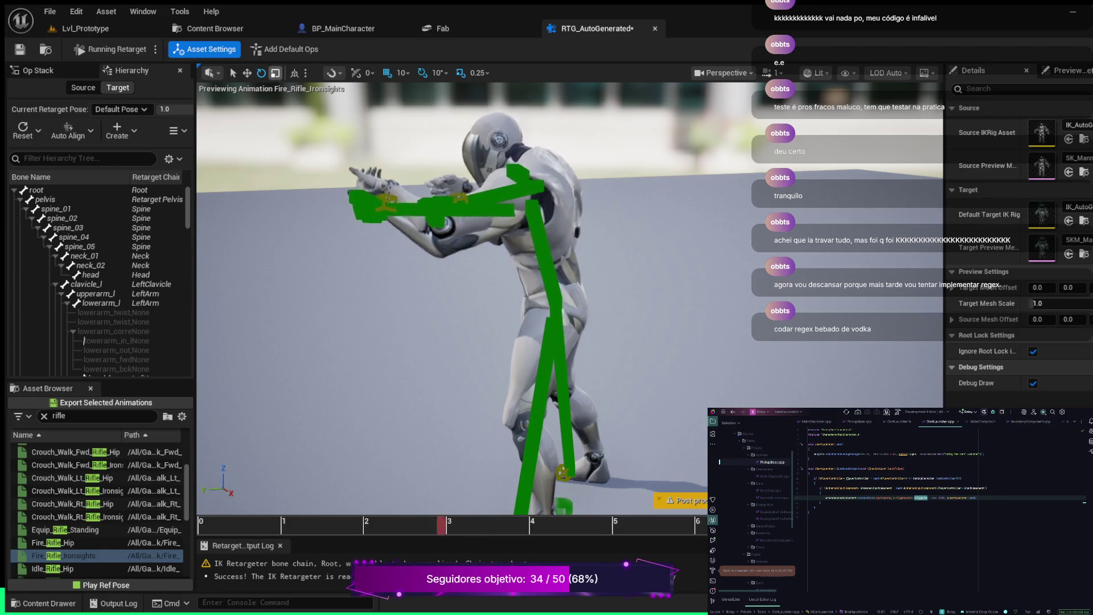
left_click(85, 28)
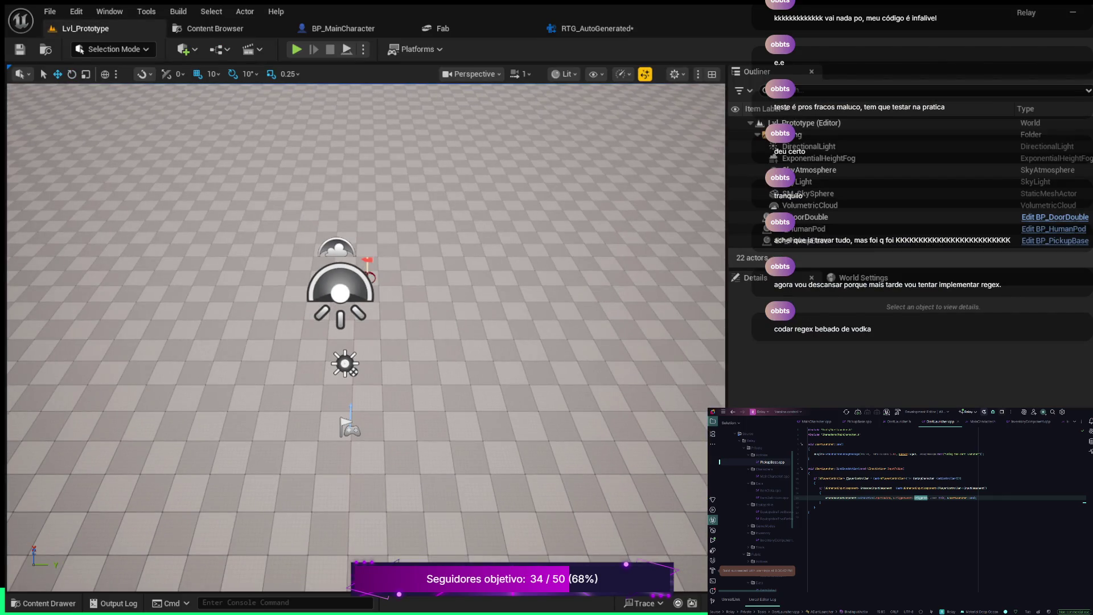
Fly the level camera down close to the axe pickup and Player Start
mouse_move(364, 335)
left_mouse_down()
mouse_move(365, 279)
mouse_move(390, 227)
left_mouse_up()
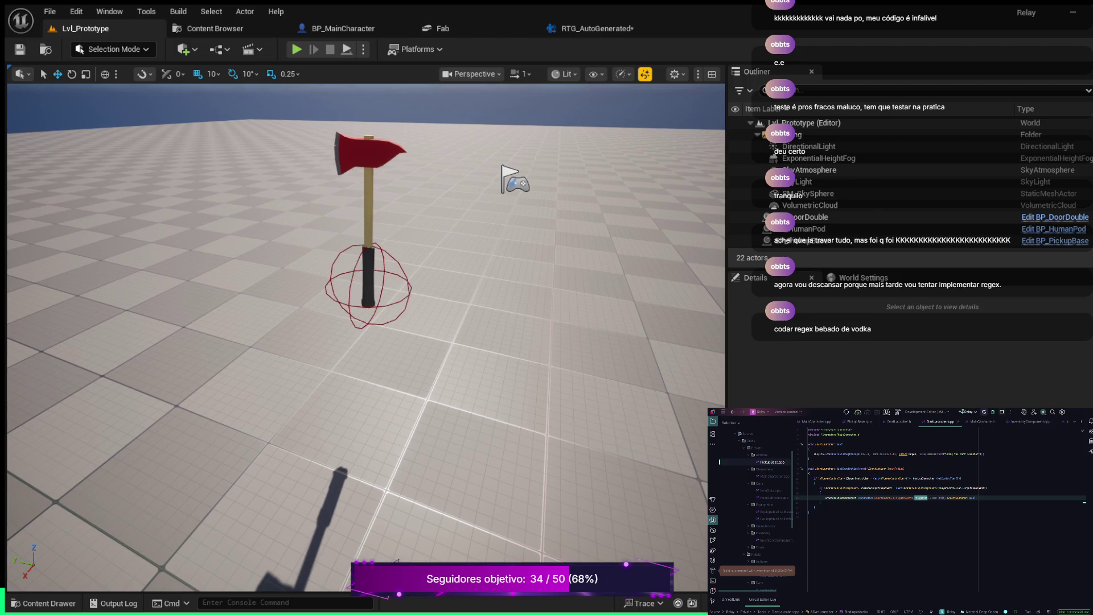
Show the Animations folder in the Content Drawer and select RT_UE4ASP_HeroTPP_AnimBlueprint
scroll(365, 336, "down", 3)
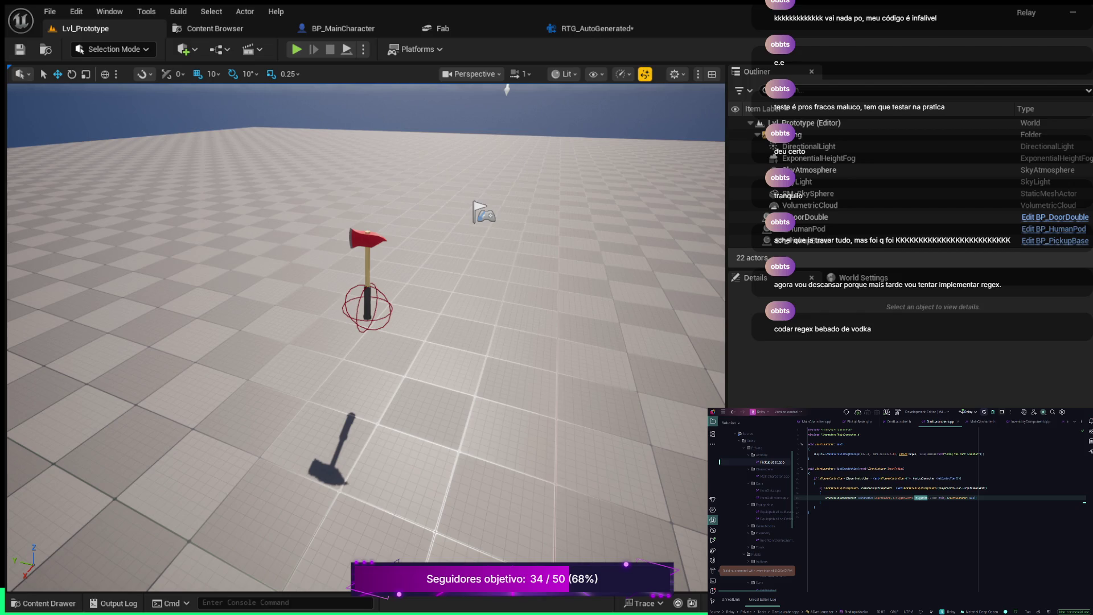
key("ctrl+space")
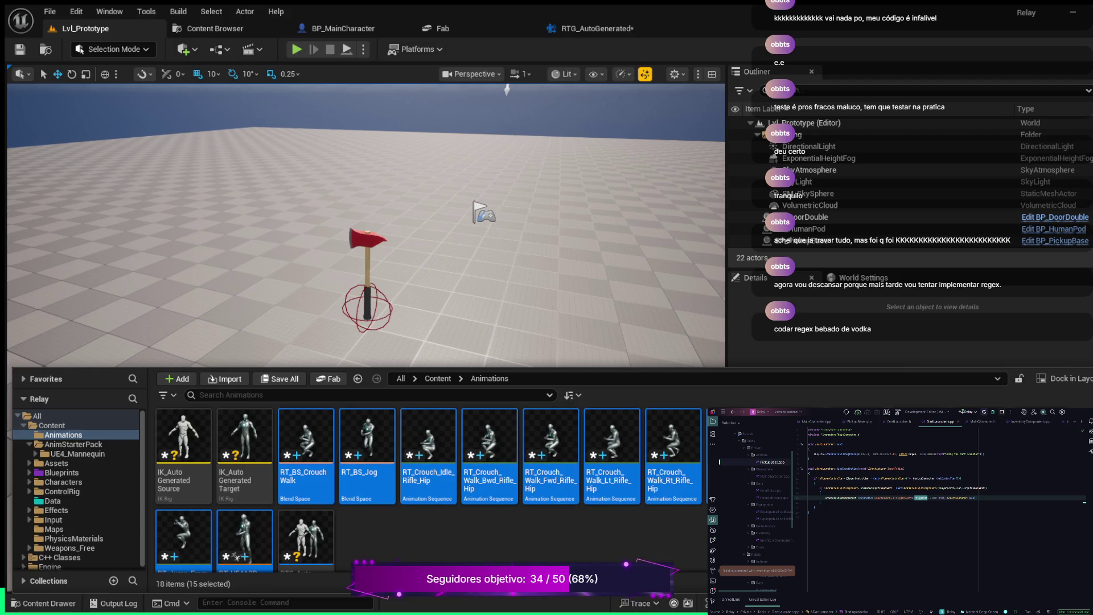
scroll(427, 484, "down", 1)
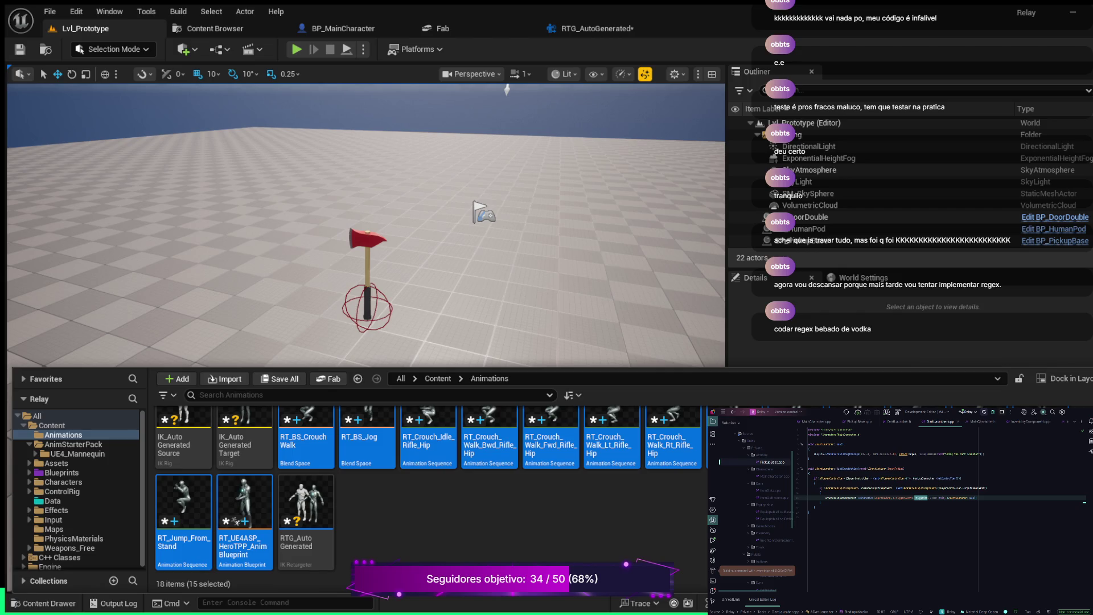
scroll(427, 483, "up", 1)
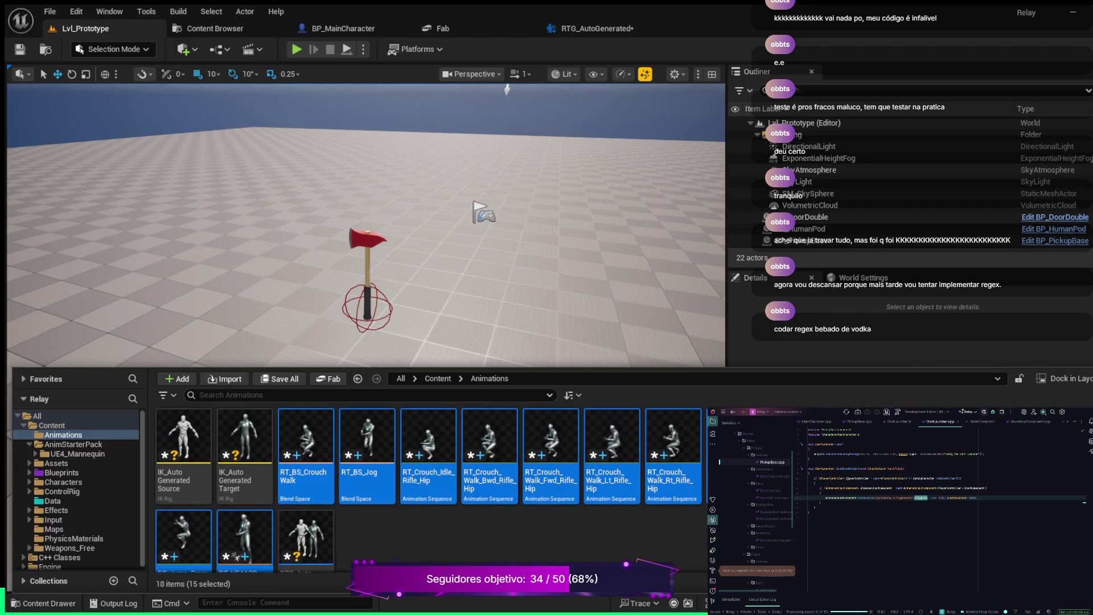
scroll(427, 484, "down", 1)
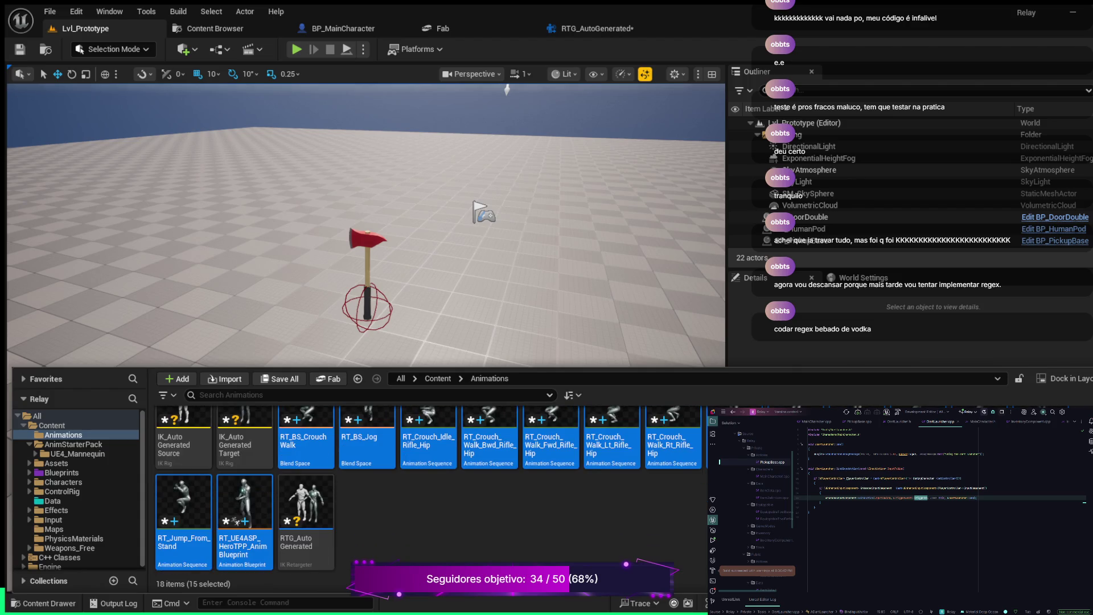
left_click(245, 501)
Open RT_UE4ASP_HeroTPP_AnimBlueprint and zoom its EventGraph onto the Movement comment nodes
double_click(245, 501)
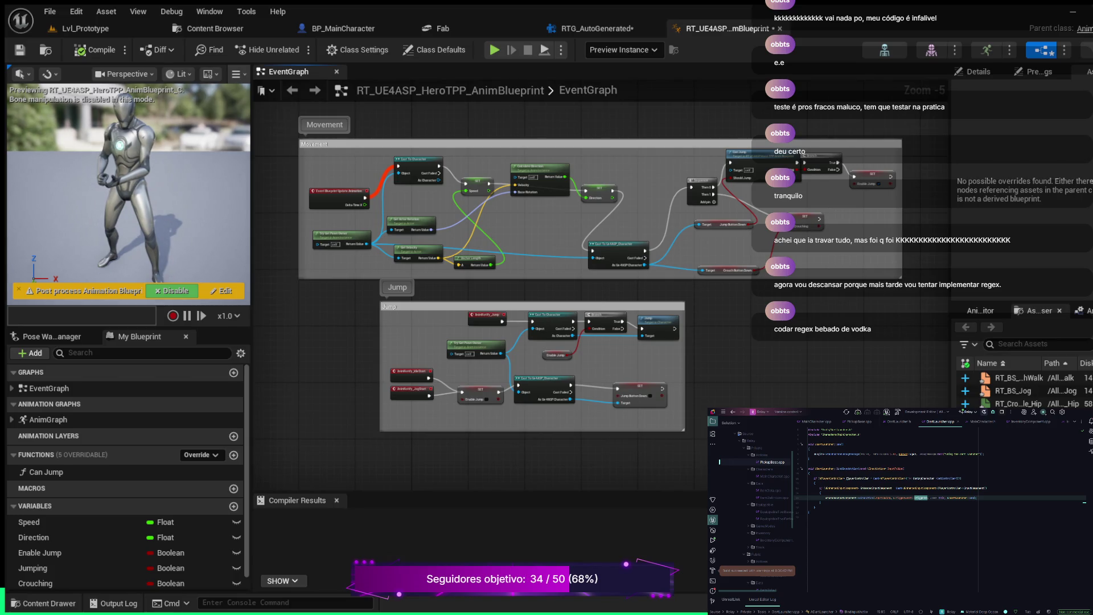
scroll(492, 158, "up", 3)
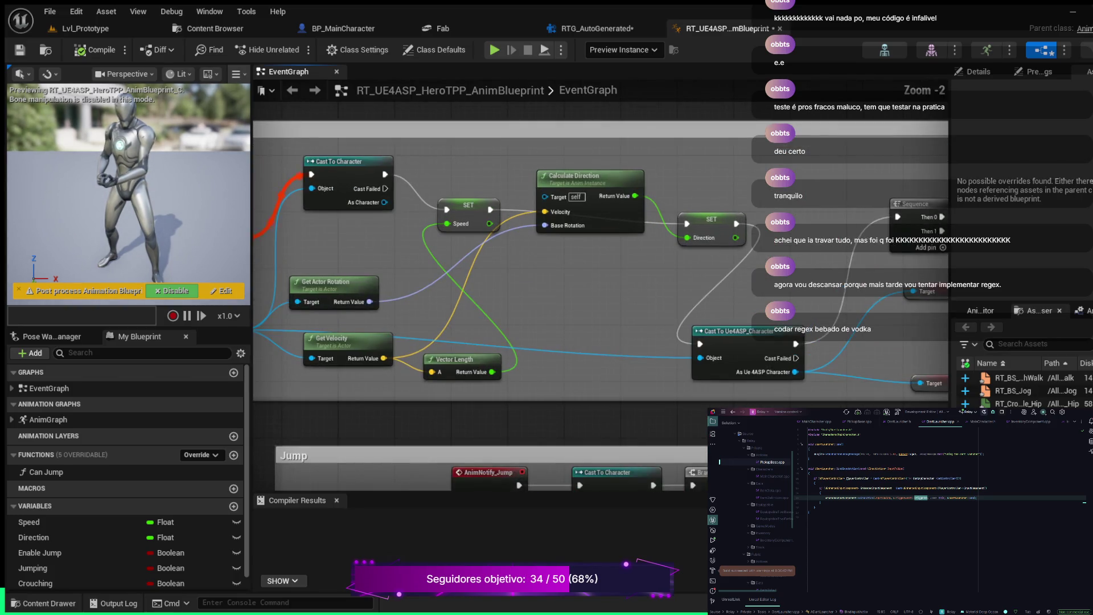
scroll(496, 182, "down", 2)
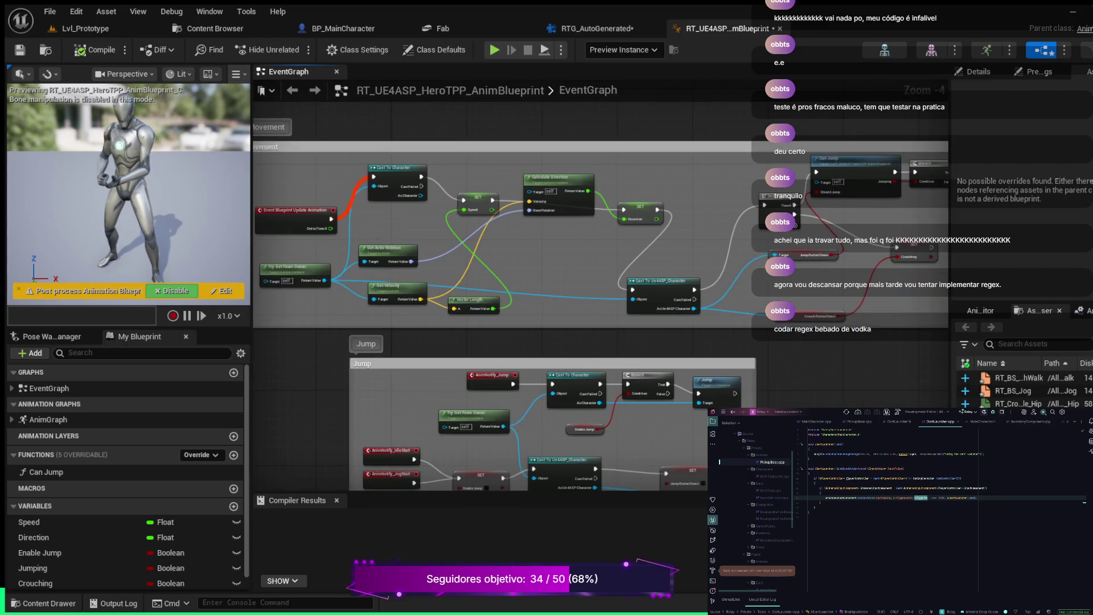
scroll(512, 228, "up", 1)
scroll(459, 173, "up", 3)
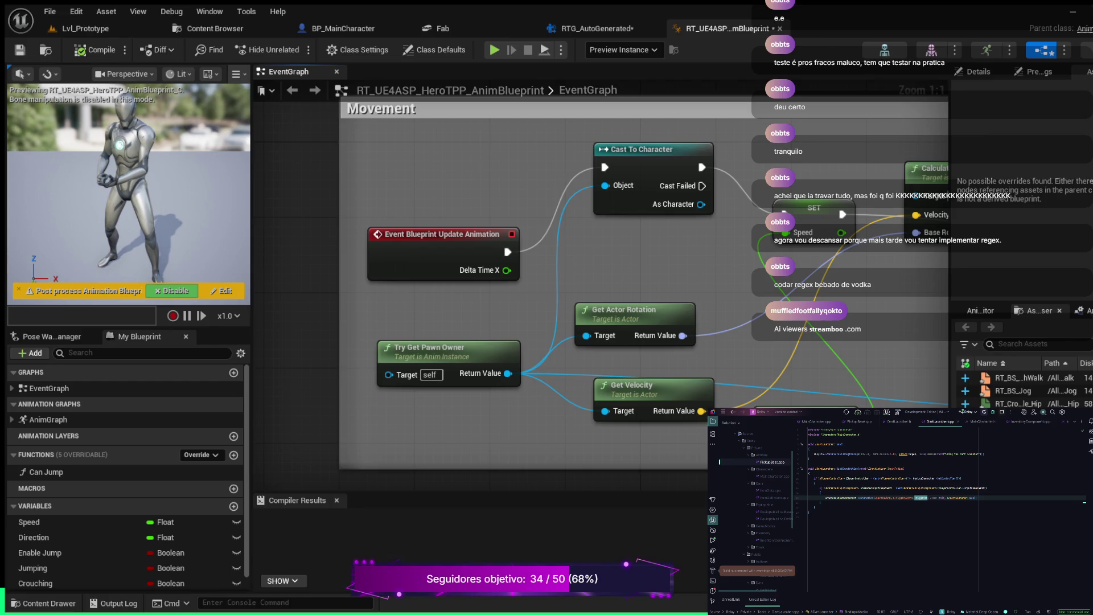
left_click_drag(741, 285, 540, 306)
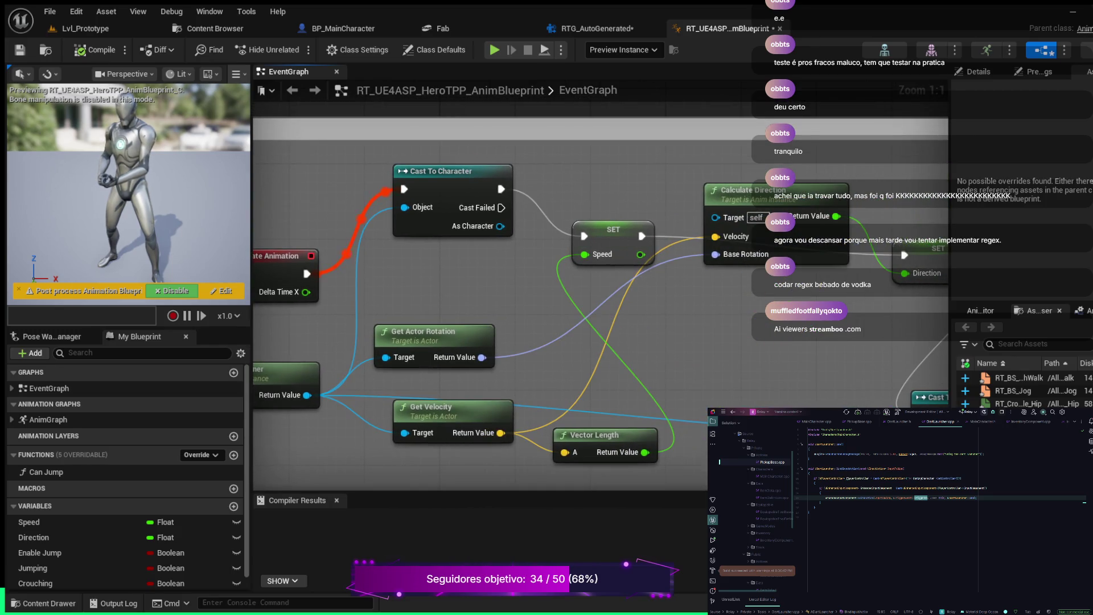
scroll(747, 341, "down", 2)
left_click_drag(748, 342, 636, 321)
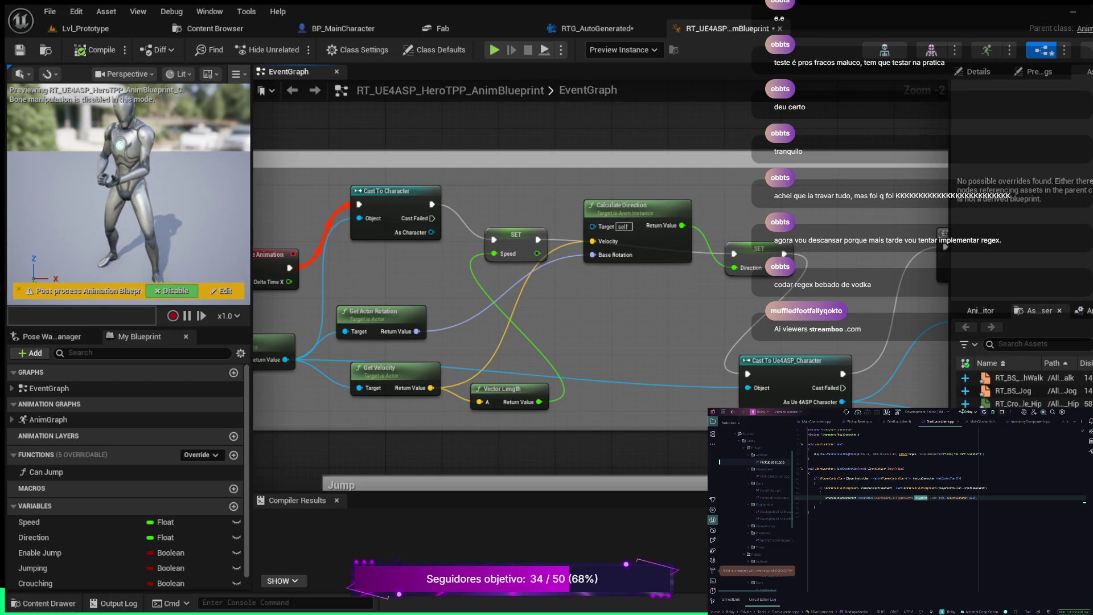
left_click_drag(512, 313, 562, 296)
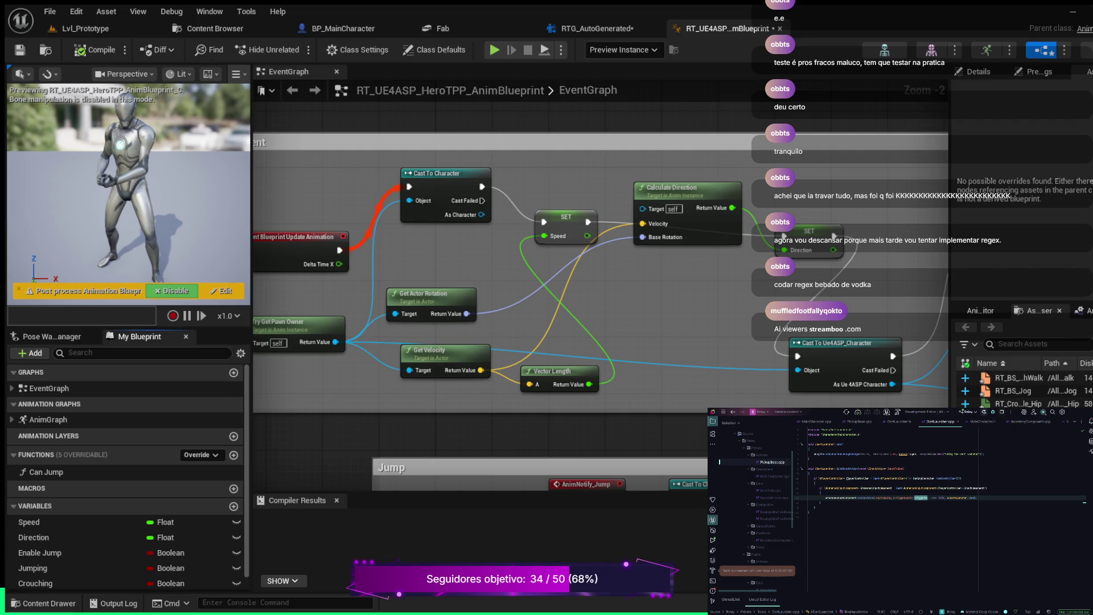
key("Home")
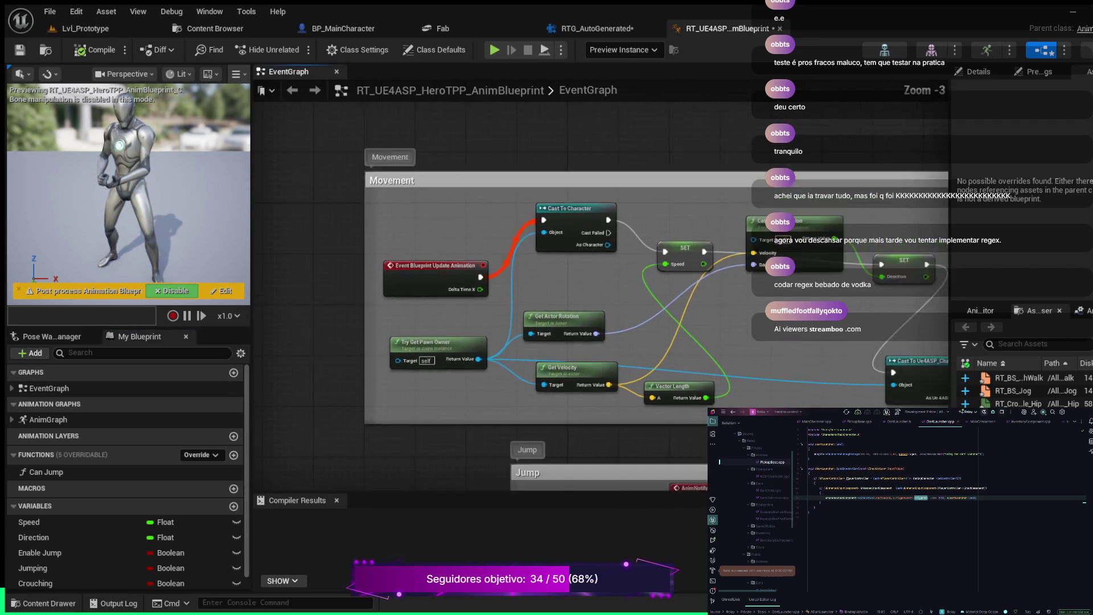
scroll(341, 296, "up", 1)
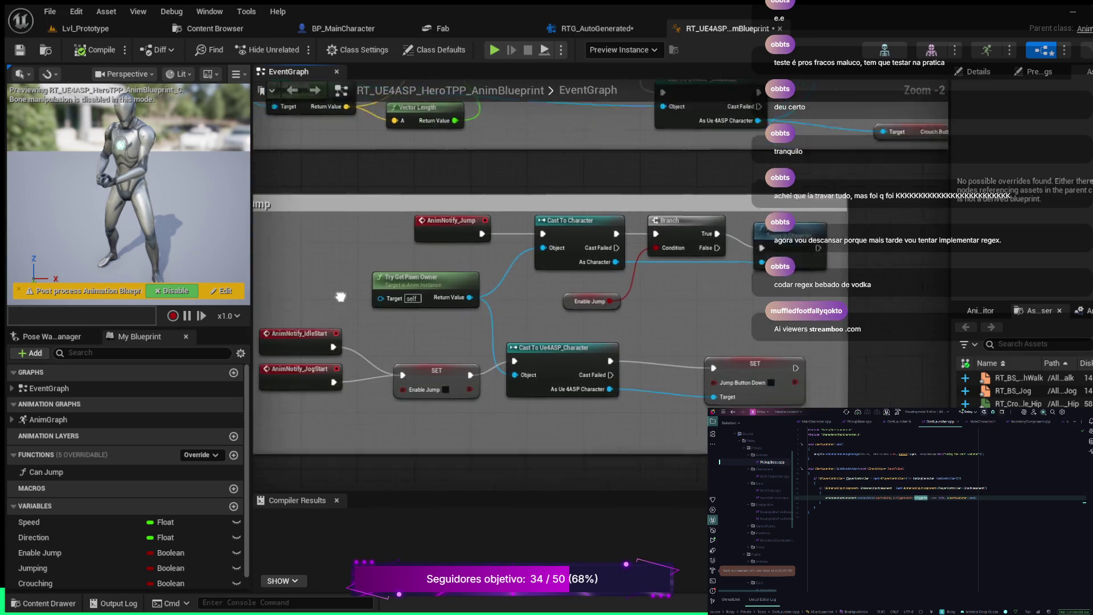
left_click_drag(341, 297, 426, 265)
scroll(504, 245, "down", 4)
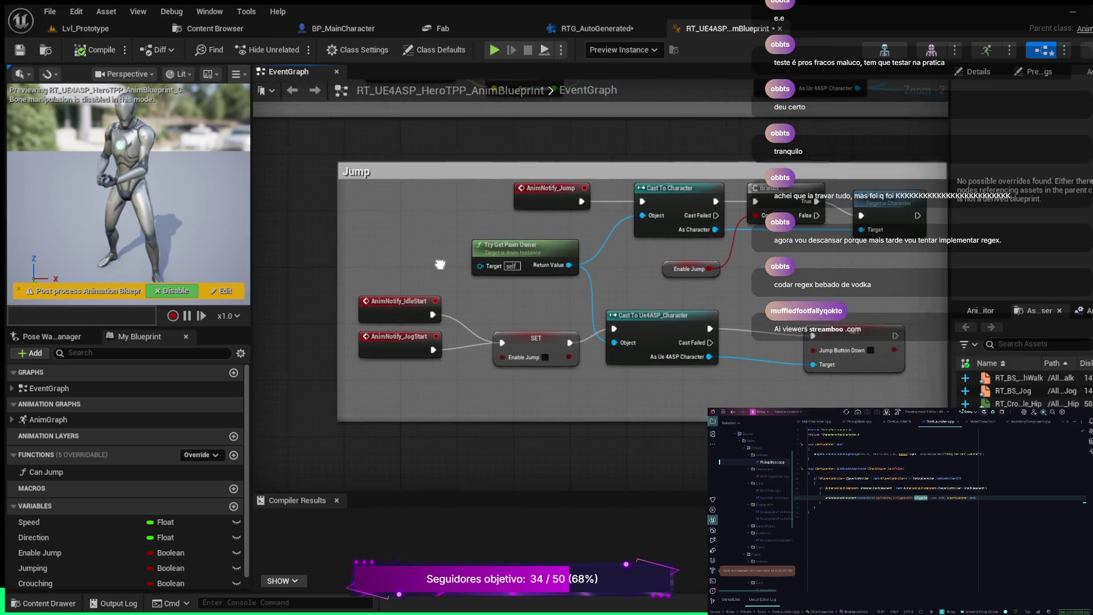
scroll(360, 268, "up", 4)
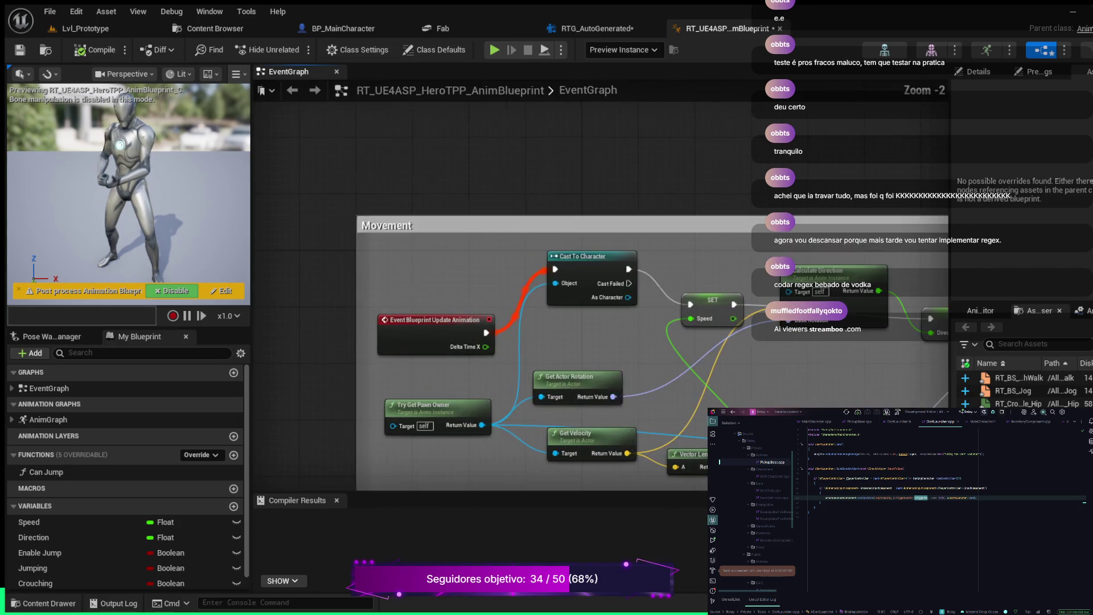
left_click_drag(359, 267, 288, 224)
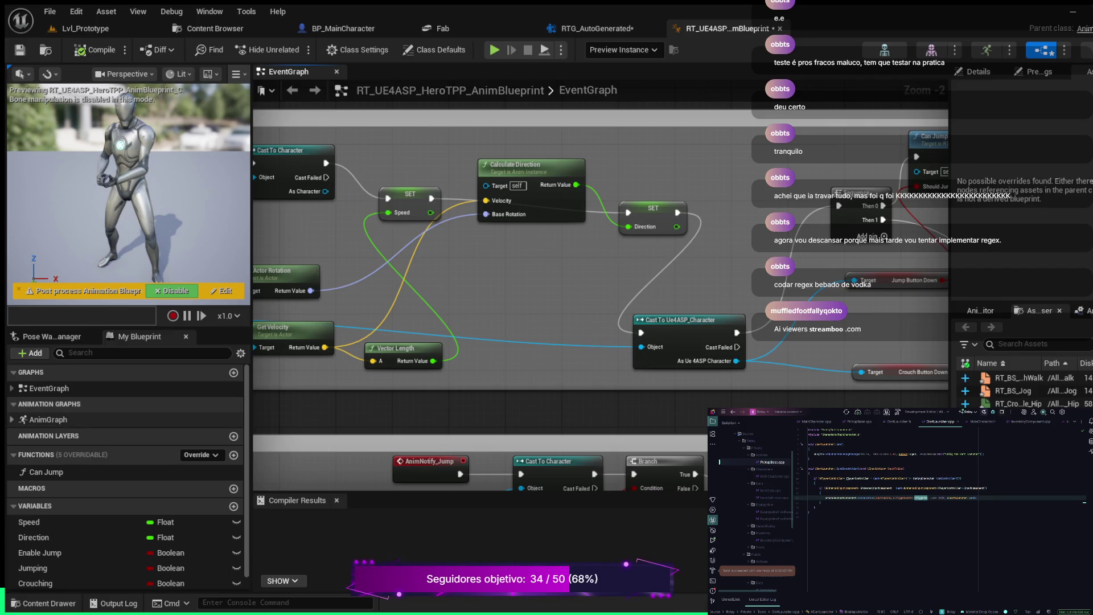
left_click(12, 419)
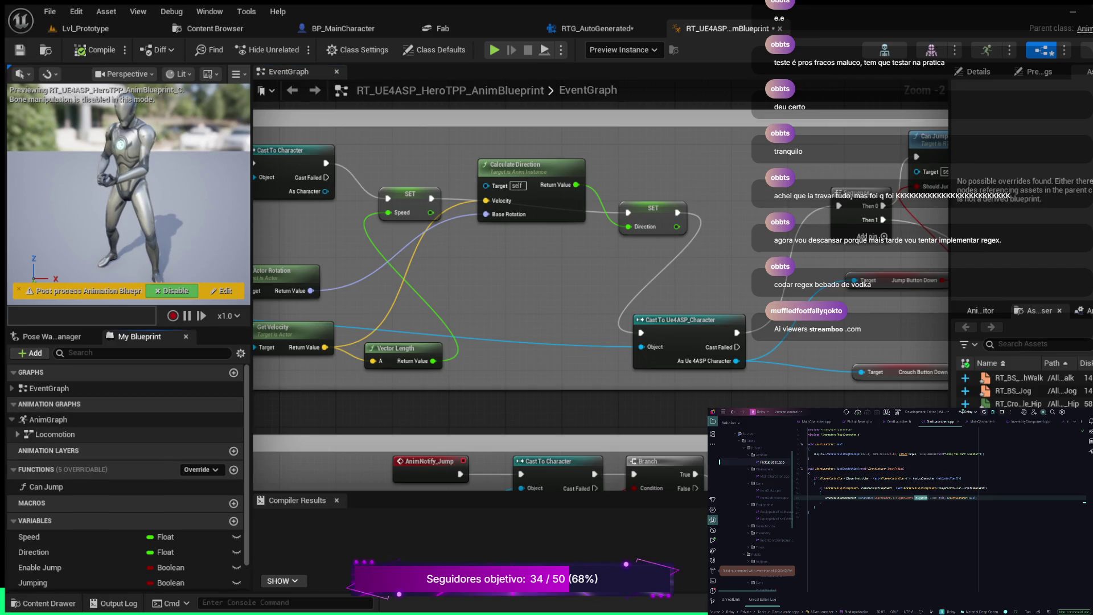
left_click(17, 435)
scroll(74, 452, "down", 5)
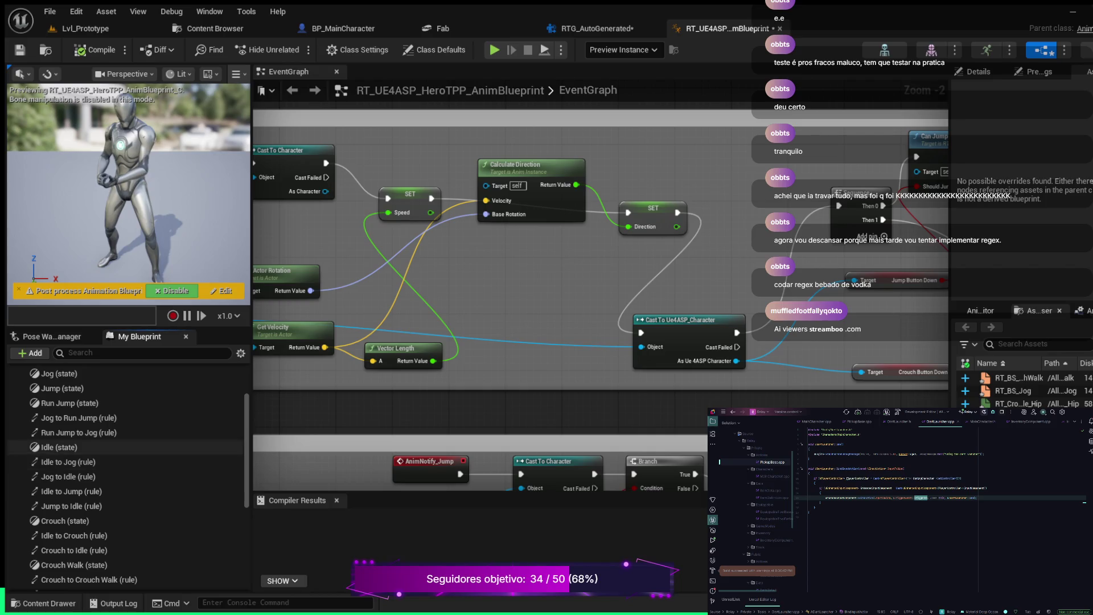
scroll(74, 450, "up", 5)
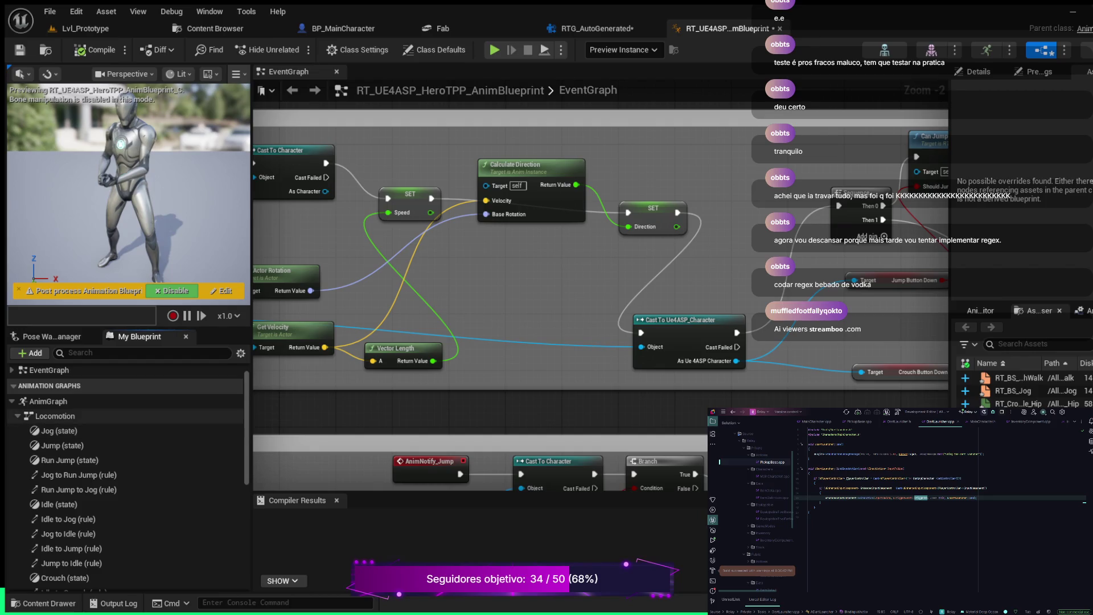
left_click(17, 415)
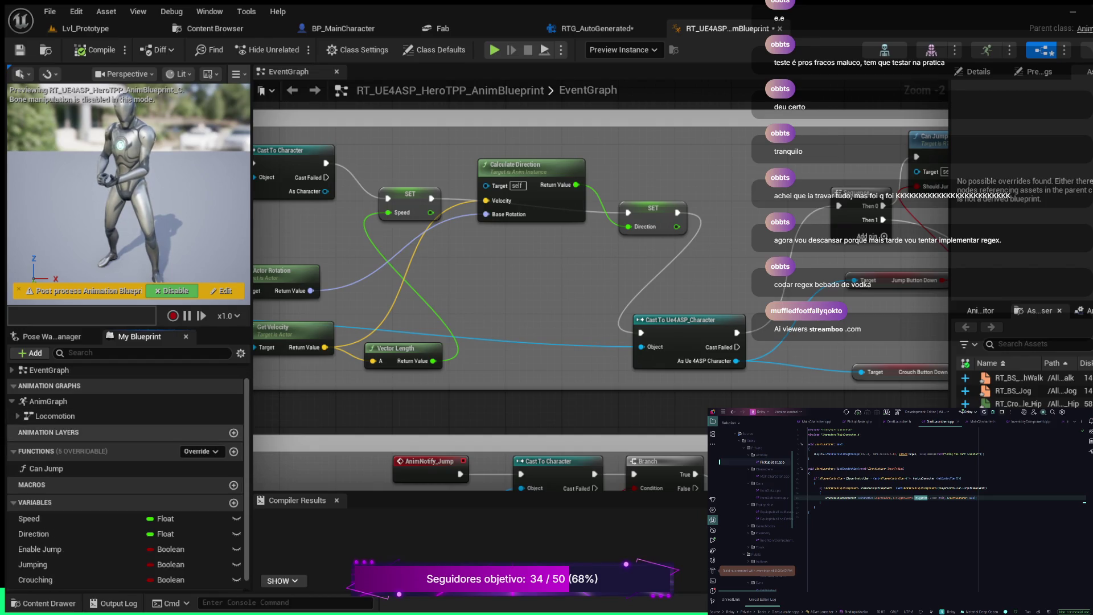
left_click(48, 401)
scroll(465, 318, "down", 2)
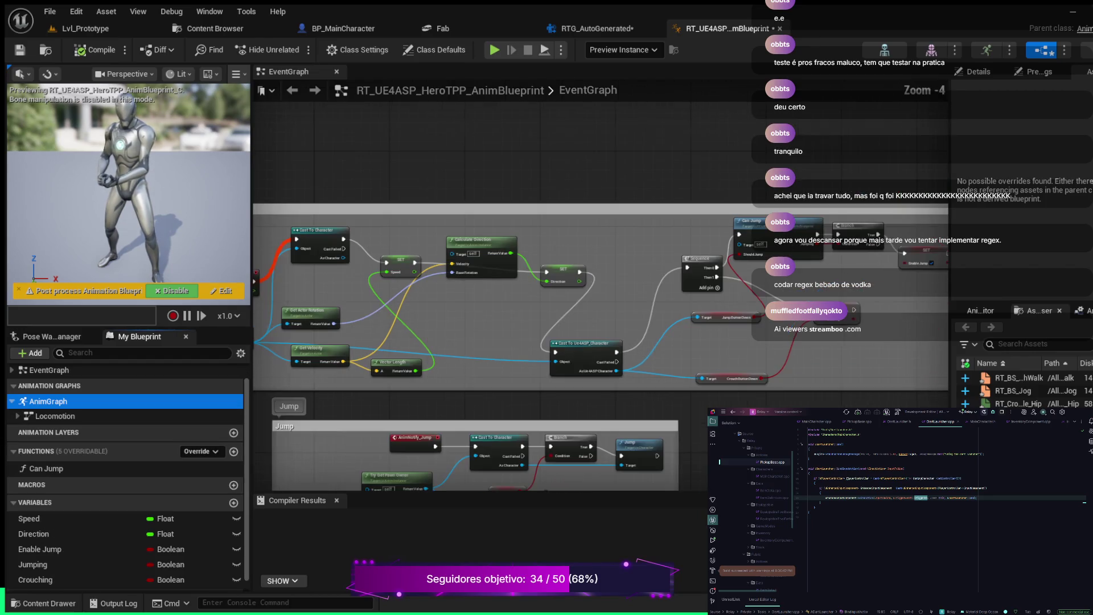
left_click_drag(465, 319, 707, 311)
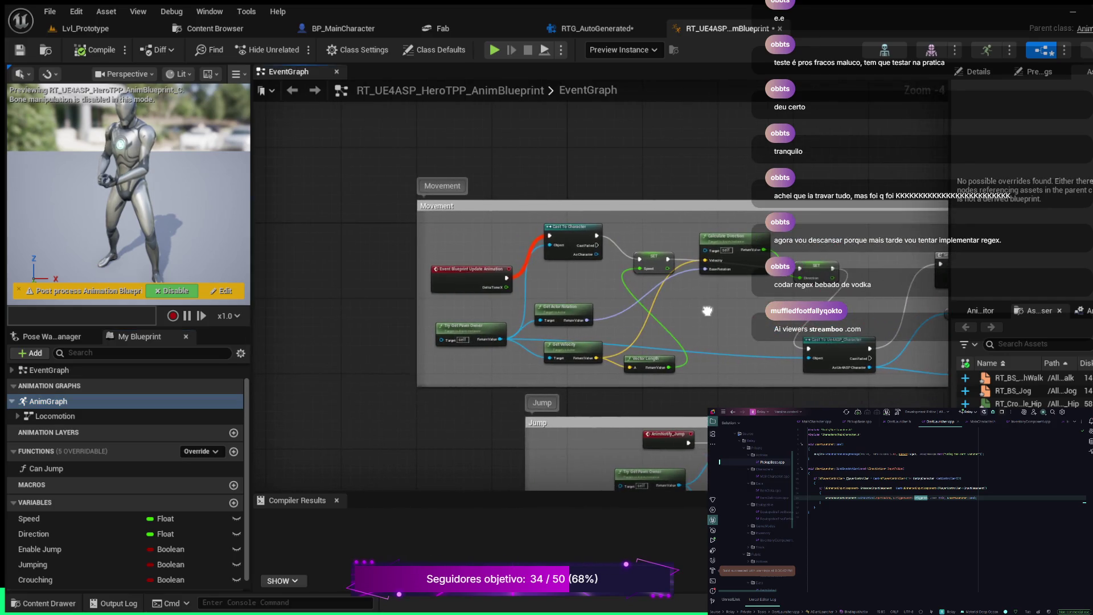
scroll(707, 311, "up", 4)
scroll(707, 311, "down", 4)
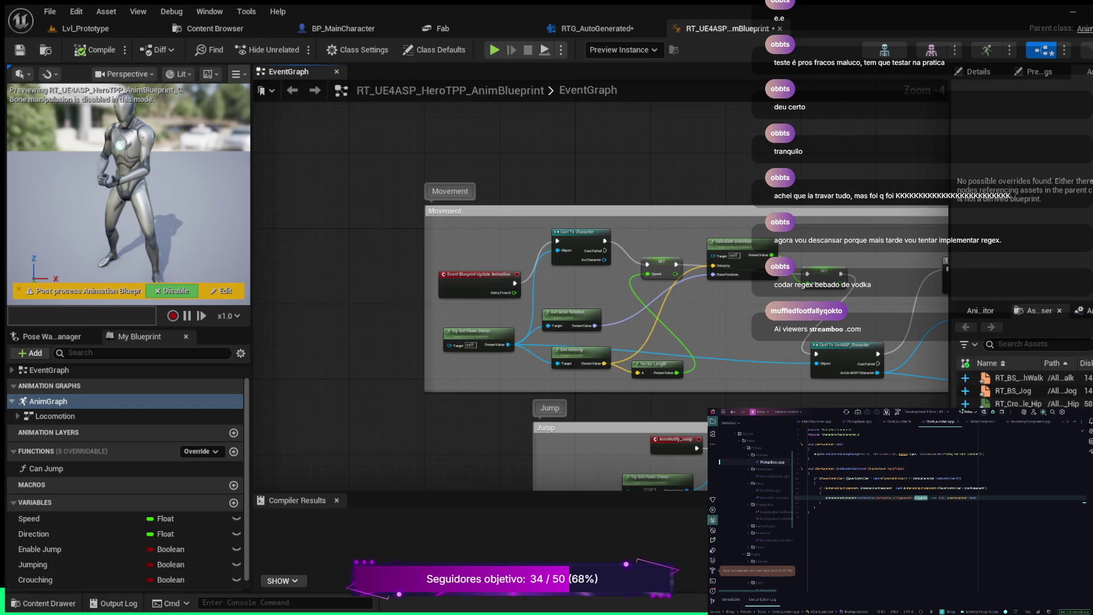
scroll(472, 215, "up", 4)
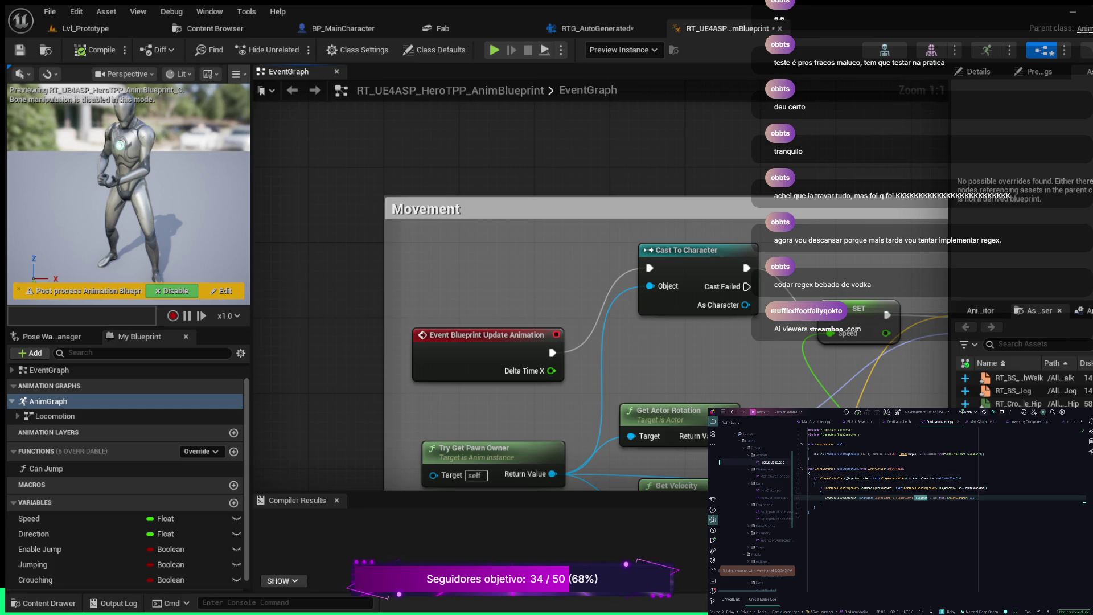
scroll(402, 252, "down", 3)
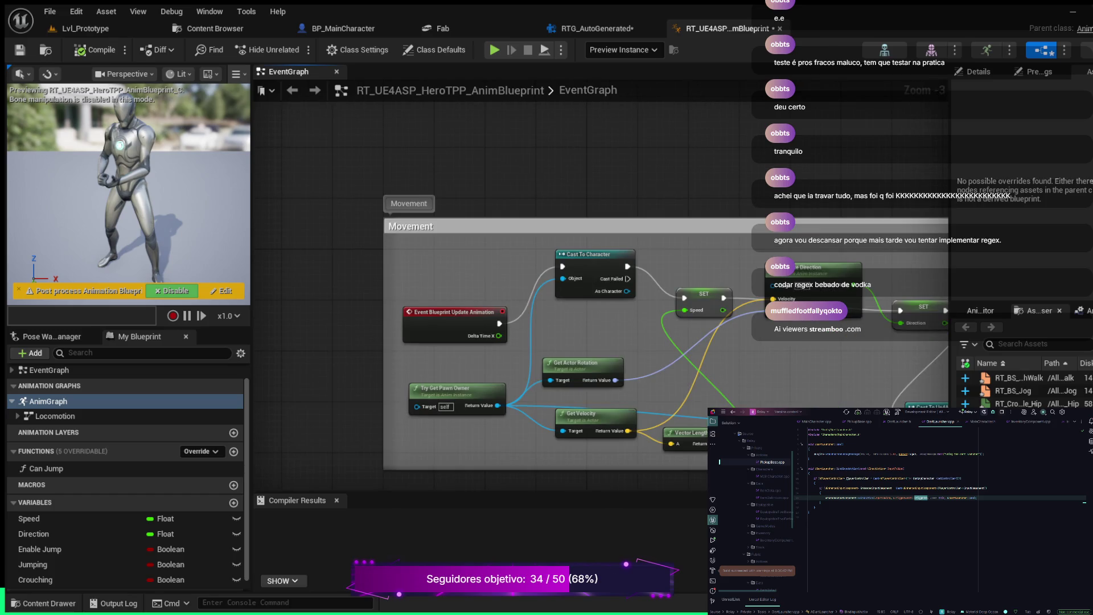
mouse_move(337, 349)
left_mouse_down()
mouse_move(326, 96)
mouse_move(183, 57)
mouse_move(180, 96)
left_mouse_up()
left_click_drag(376, 332, 478, 479)
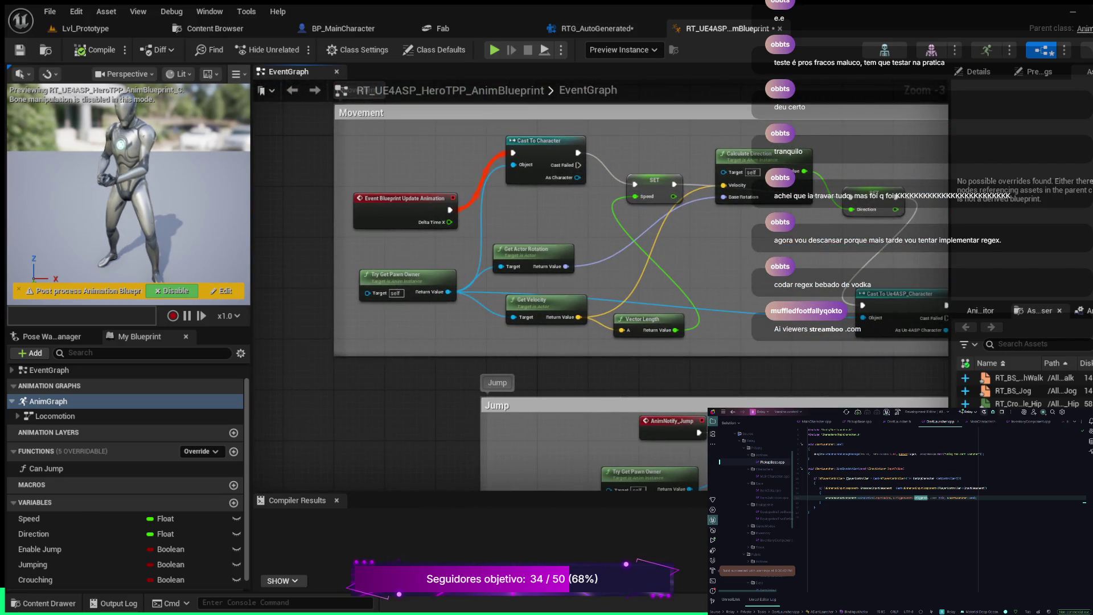
left_click_drag(714, 370, 426, 377)
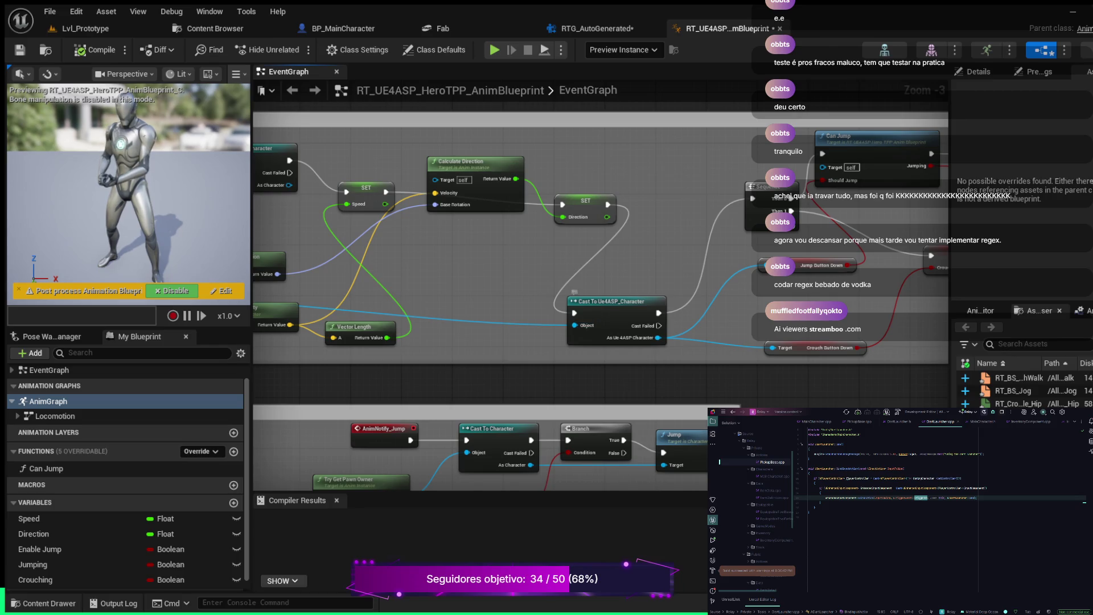
left_click(574, 295)
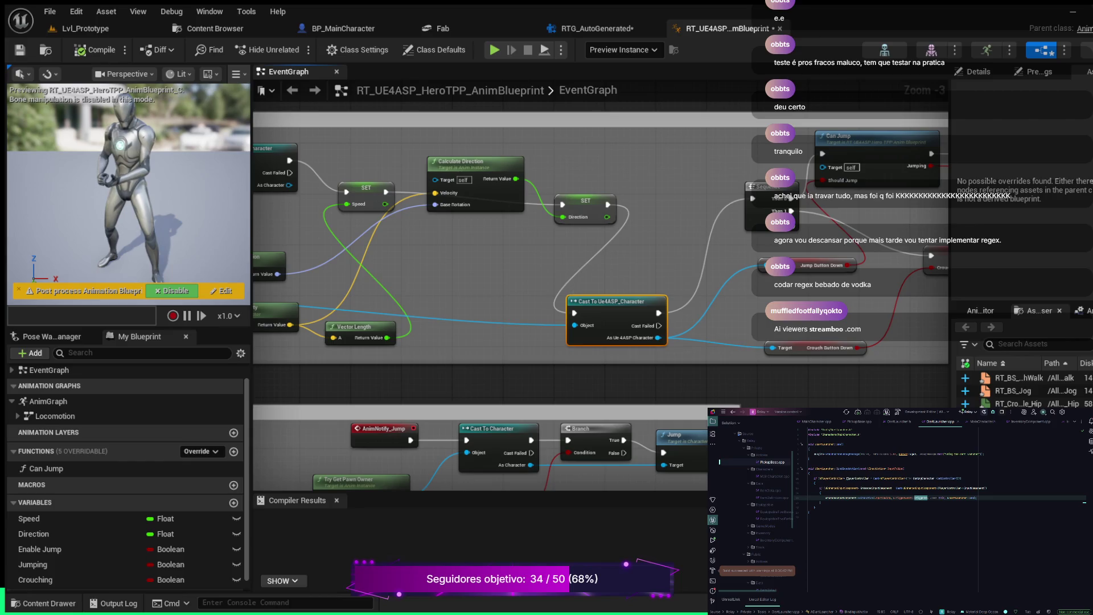
mouse_move(530, 363)
left_mouse_down()
mouse_move(726, 359)
mouse_move(562, 390)
mouse_move(824, 377)
left_mouse_up()
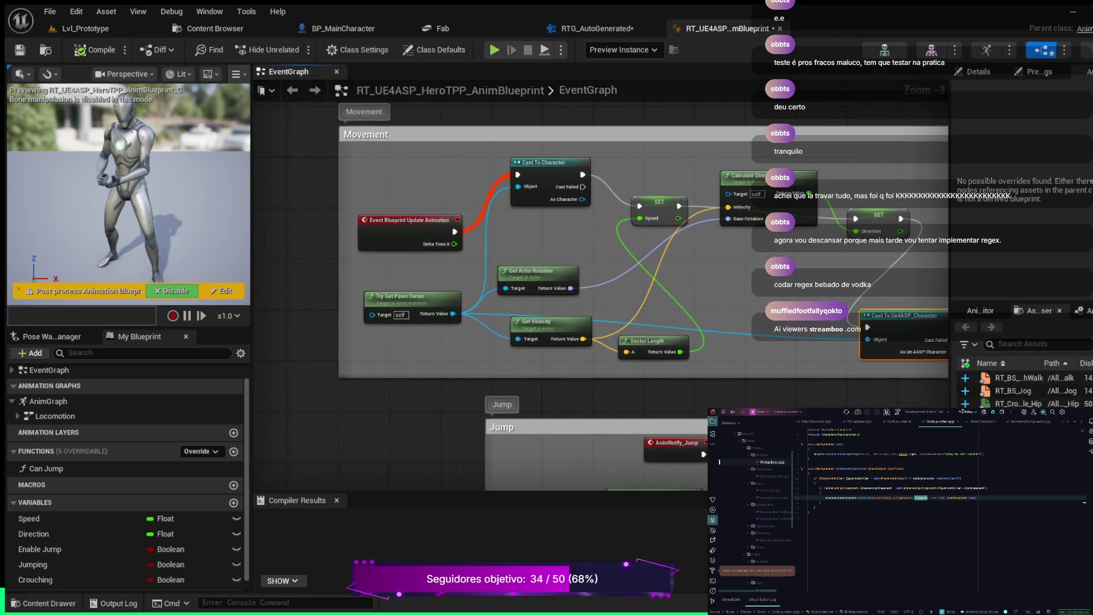
Zoom and pan the EventGraph to the empty space above the Movement group
scroll(361, 454, "down", 9)
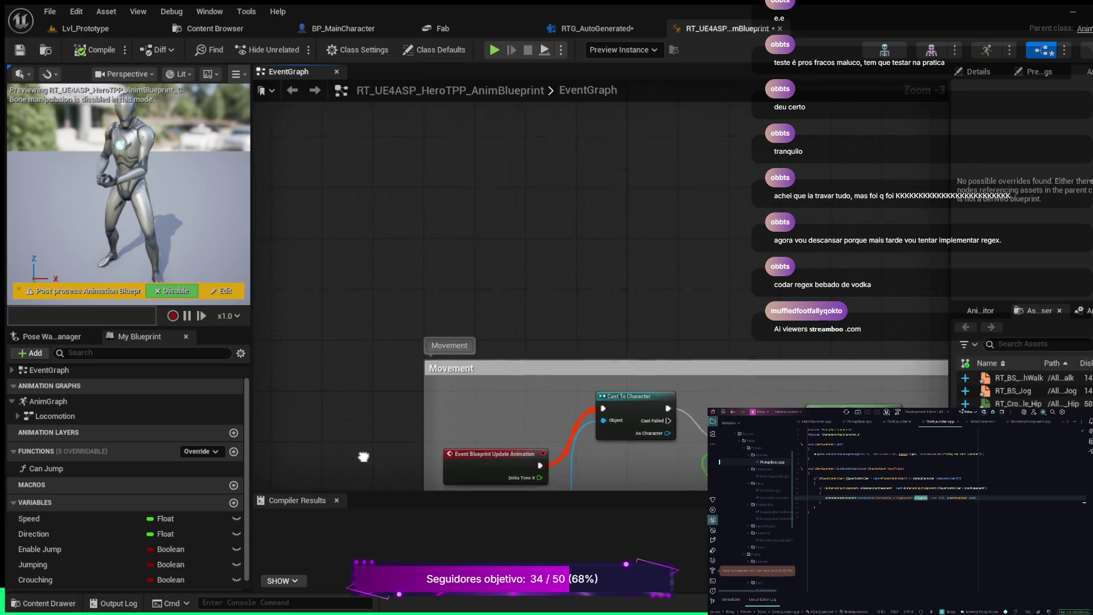
scroll(470, 329, "up", 7)
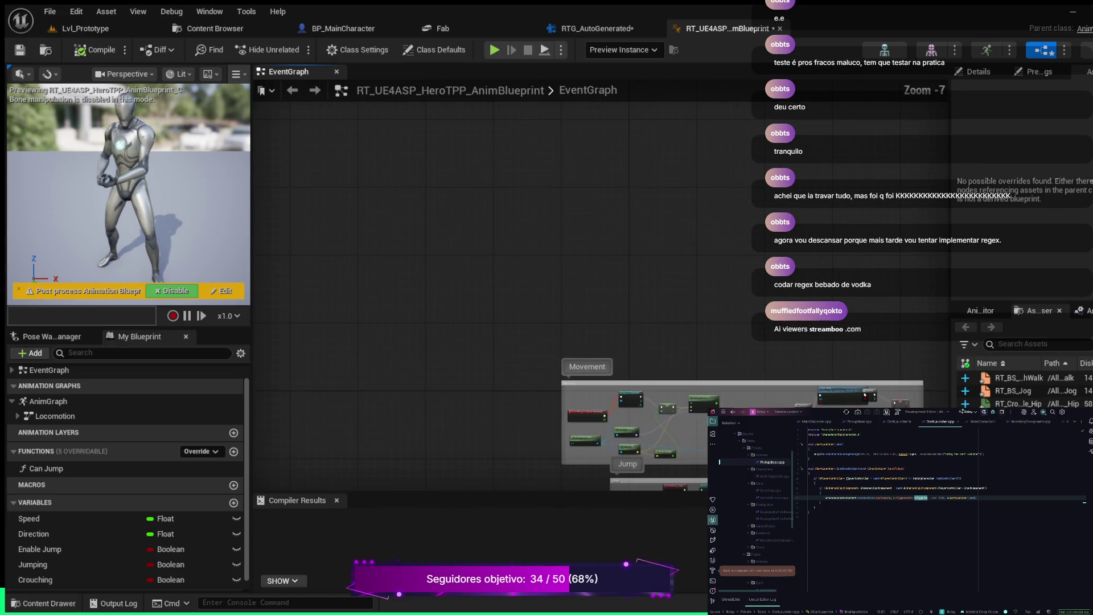
left_click_drag(471, 330, 552, 202)
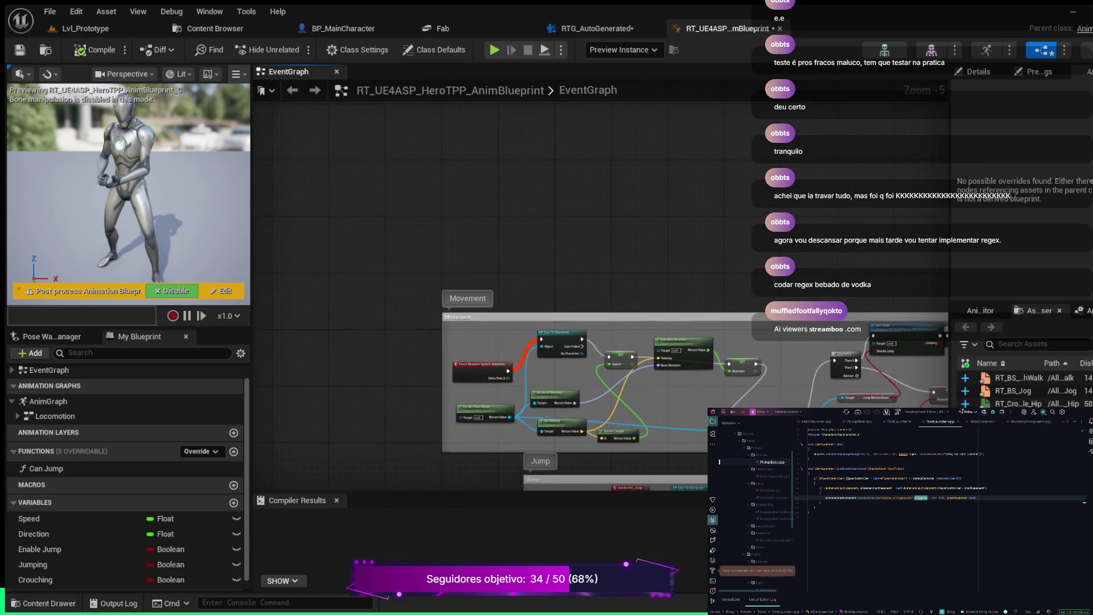
scroll(551, 202, "up", 3)
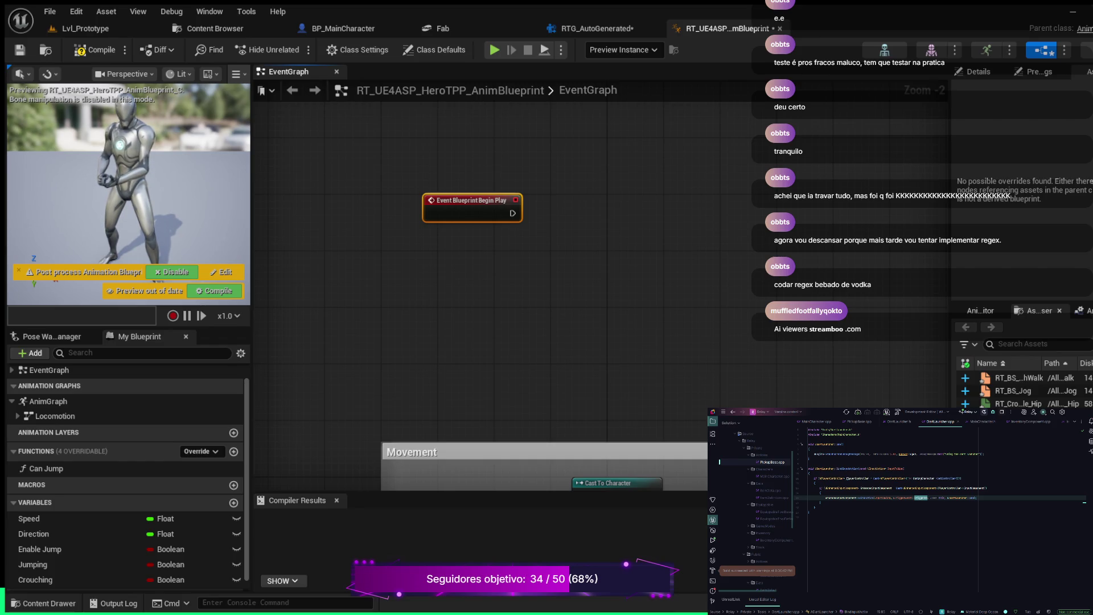
Paste a Try Get Pawn Owner node below Begin Play, then a Cast To BP_MainCharacter node
key("ctrl+v")
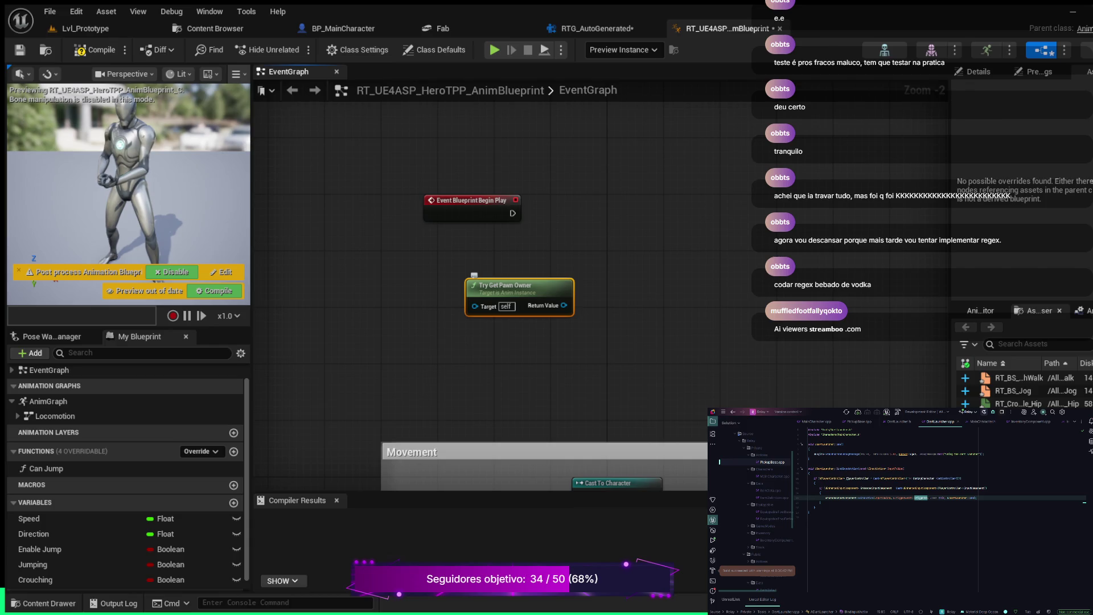
left_click_drag(512, 288, 463, 266)
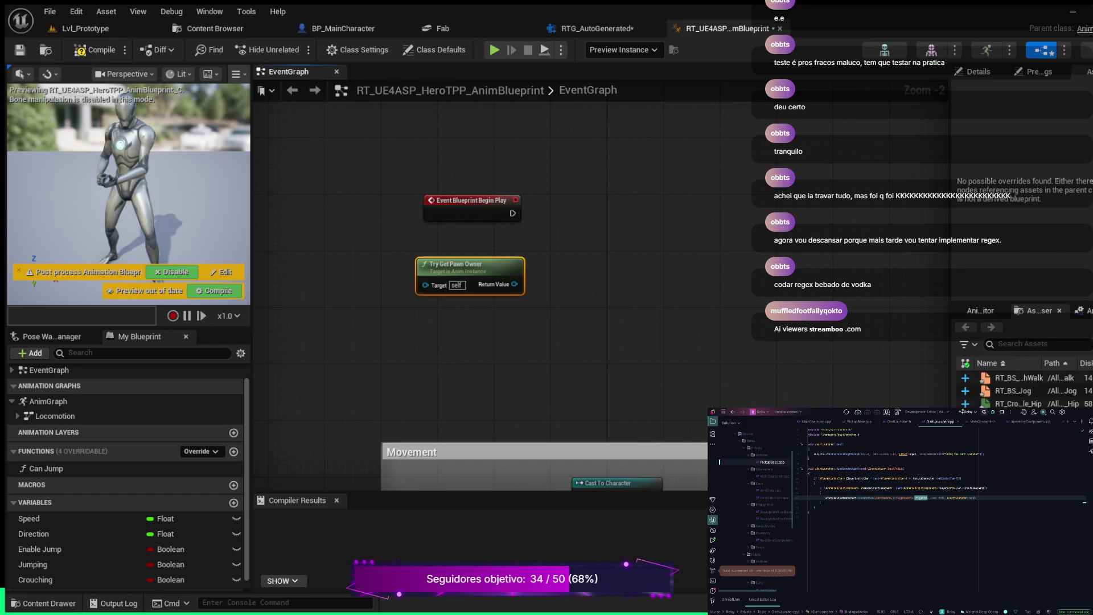
key("ctrl+v")
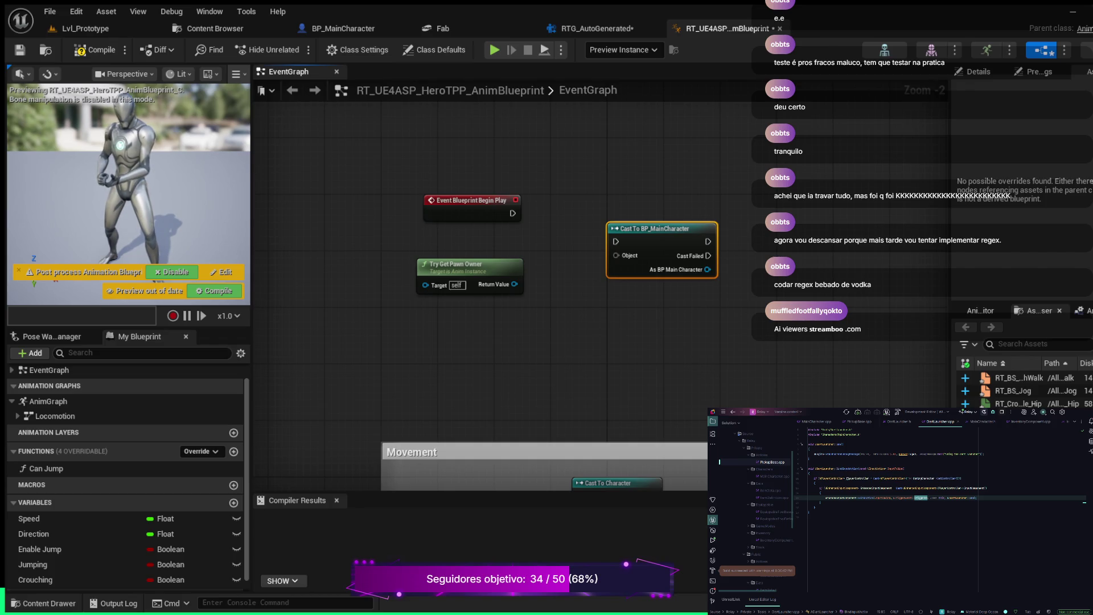
Place the cast beside Begin Play, wiring Begin Play's exec and Try Get Pawn Owner's Return Value into Object
left_click_drag(616, 228, 602, 191)
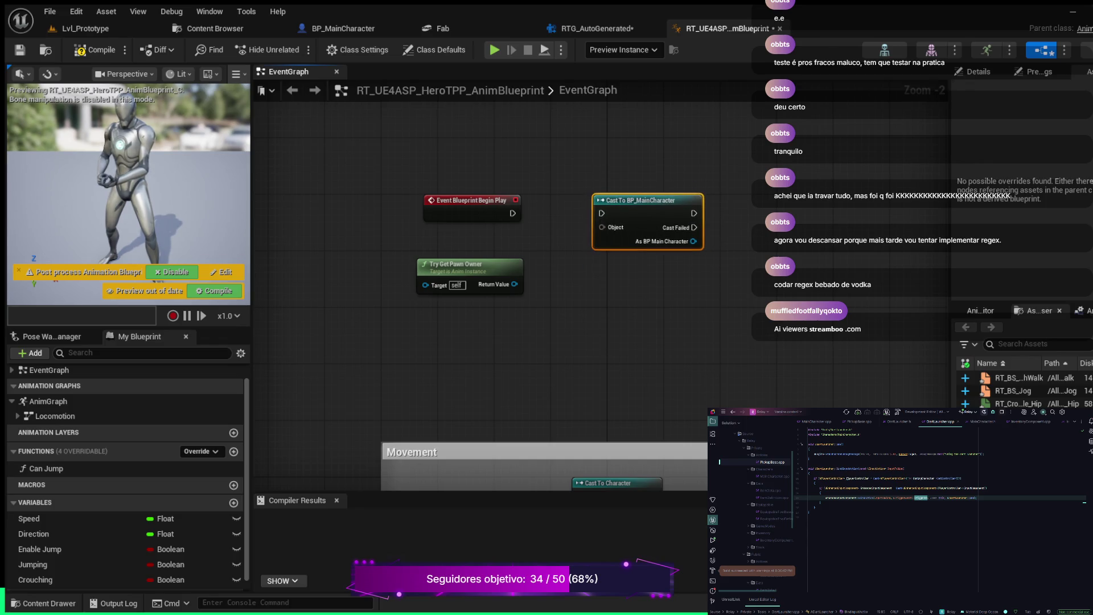
left_click_drag(512, 213, 601, 213)
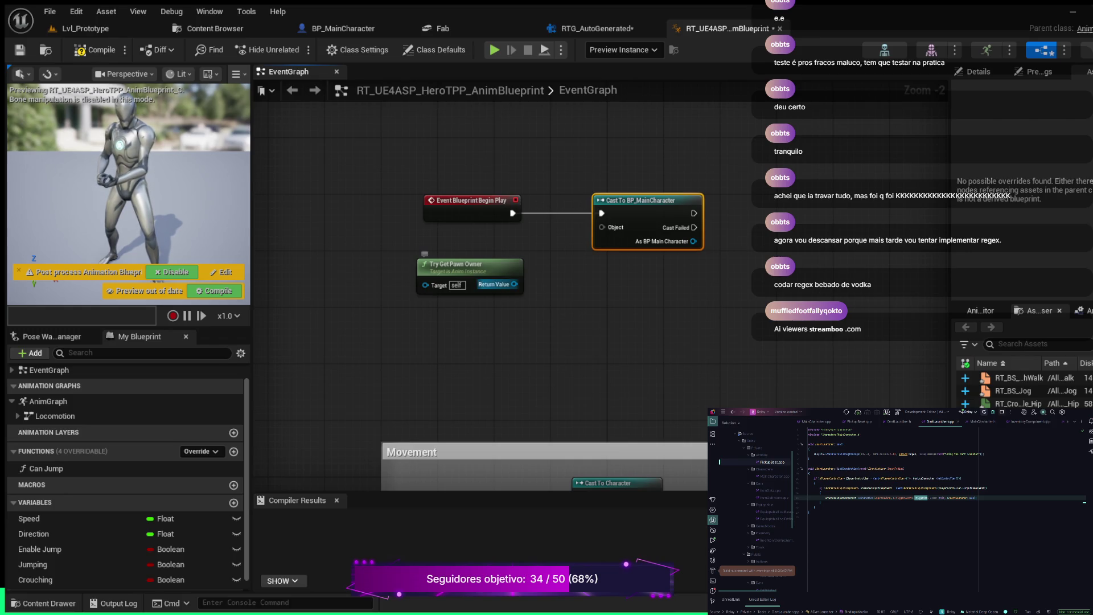
mouse_move(514, 284)
left_mouse_down()
mouse_move(566, 234)
mouse_move(602, 227)
left_mouse_up()
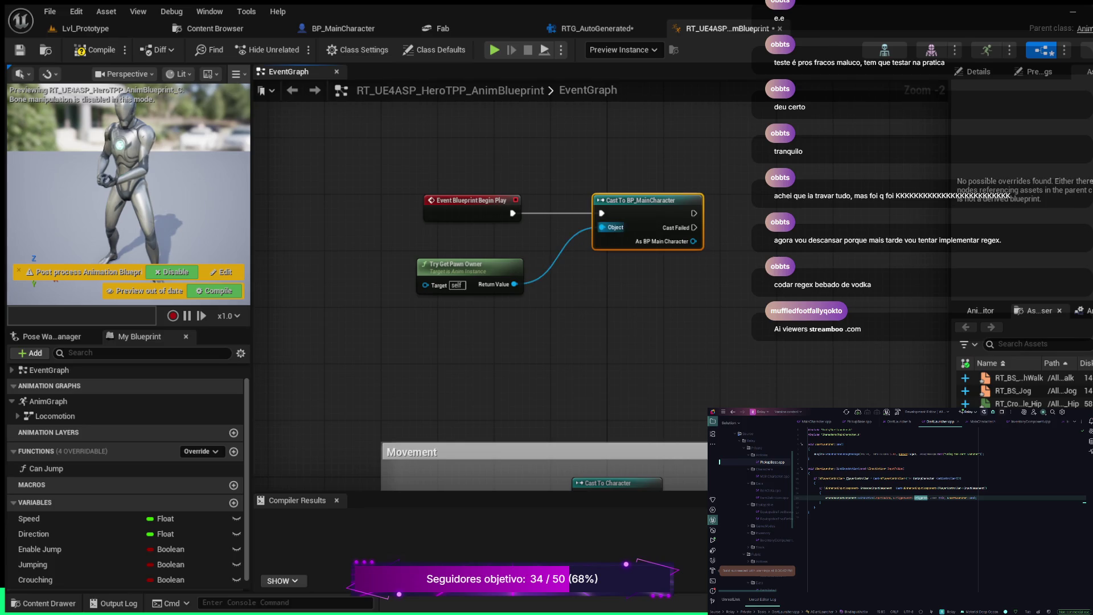